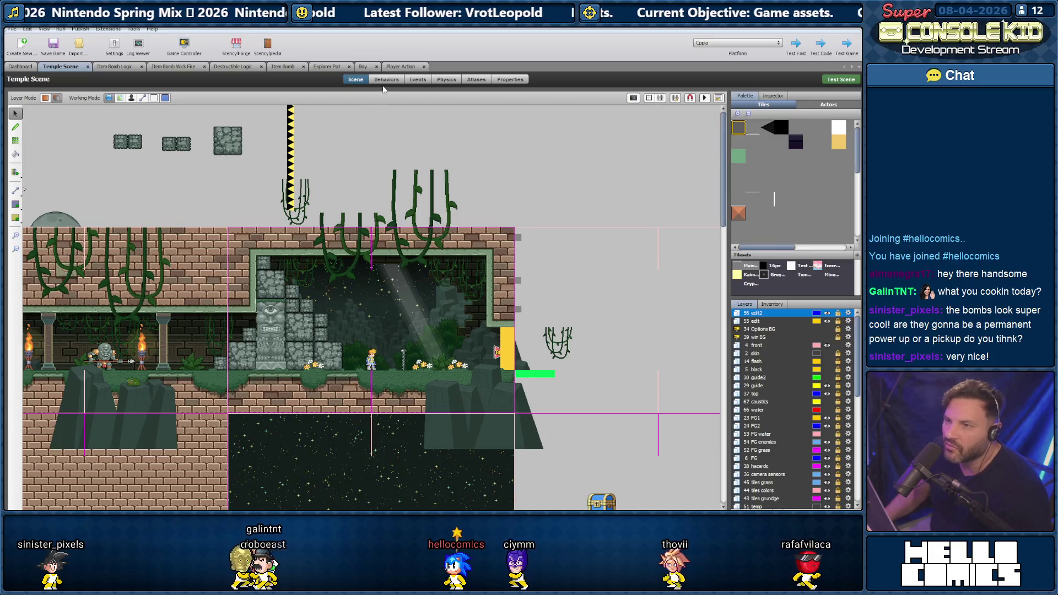
# - Show the Player Action behaviour's Bomb Shoot event, which creates an Item Bomb and shakes the screen
pyautogui.click(399, 67)
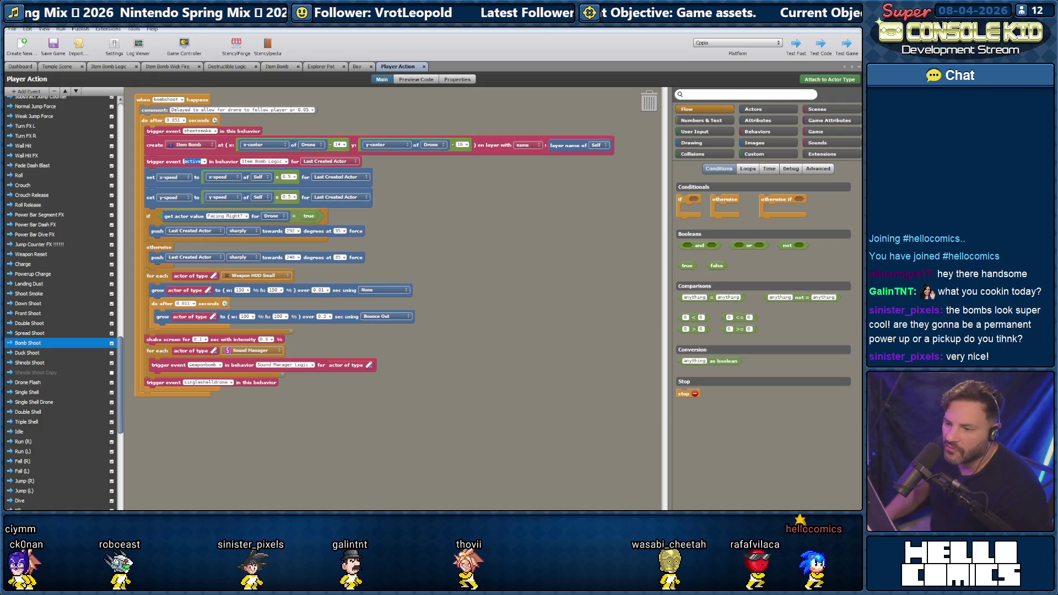
pyautogui.moveTo(358, 504)
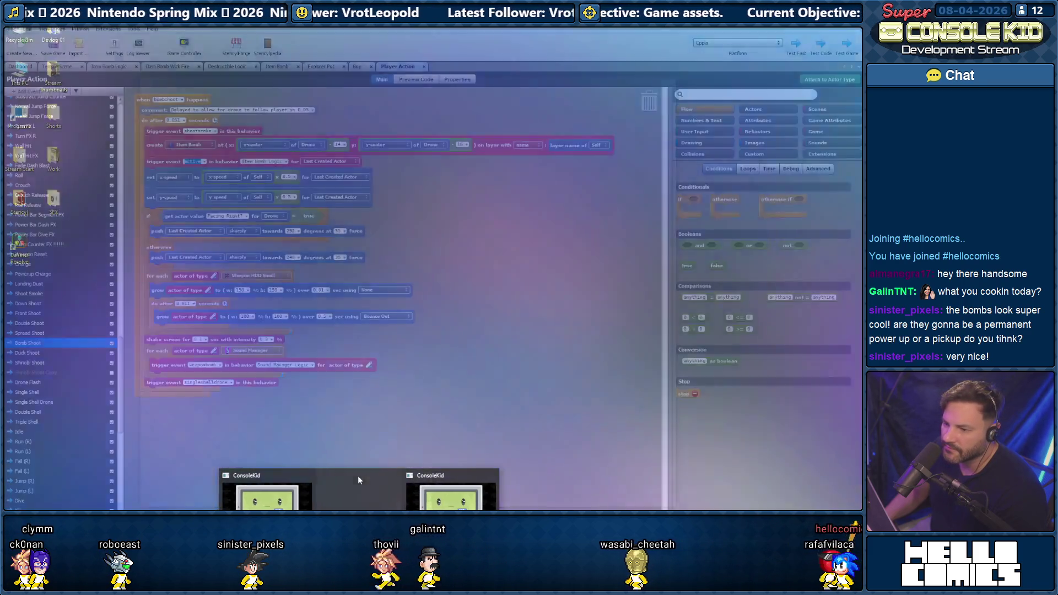
# - Bring the ConsoleKid game forward, resume it, and throw bombs while moving left and right
pyautogui.click(391, 490)
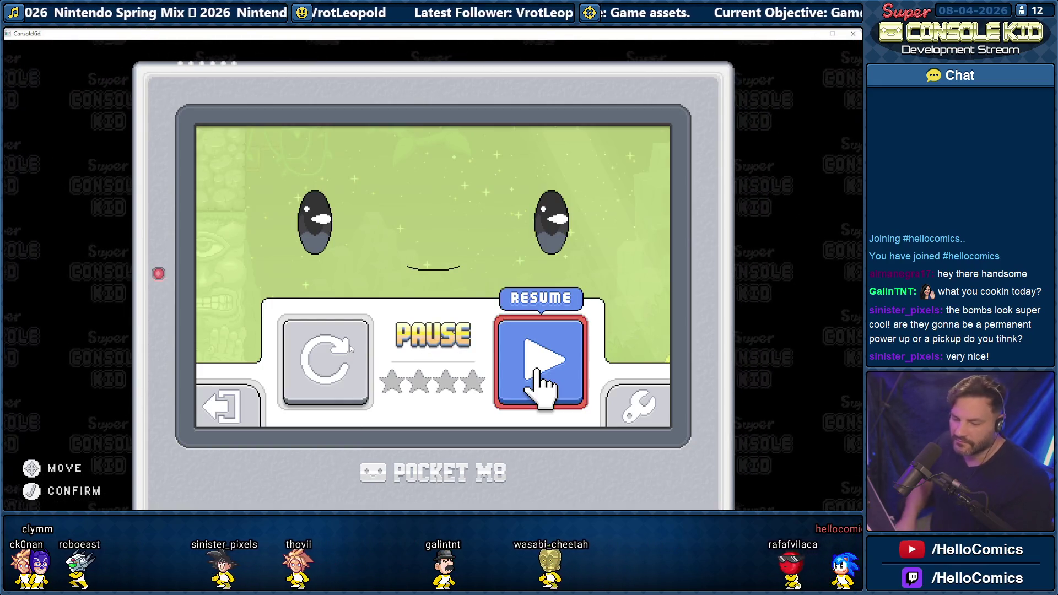
pyautogui.press('Return')
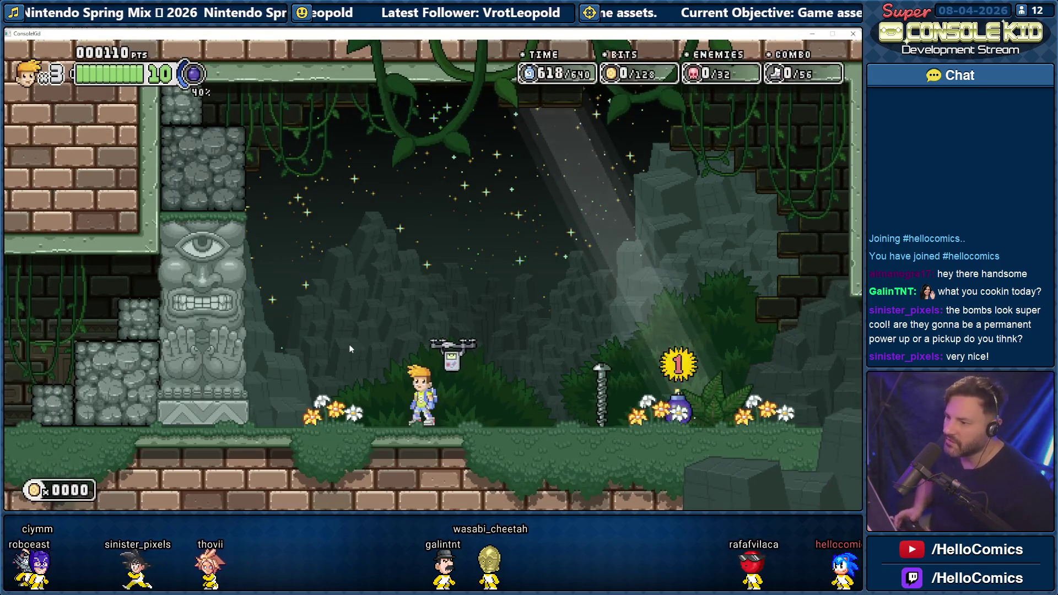
pyautogui.press('Left')
pyautogui.press('Down')
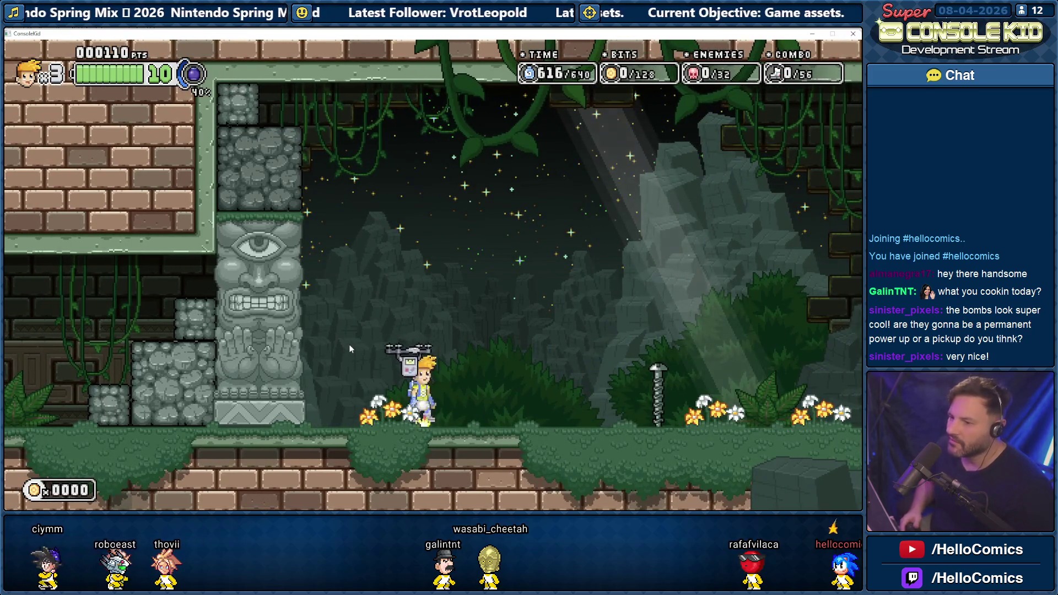
pyautogui.press('x')
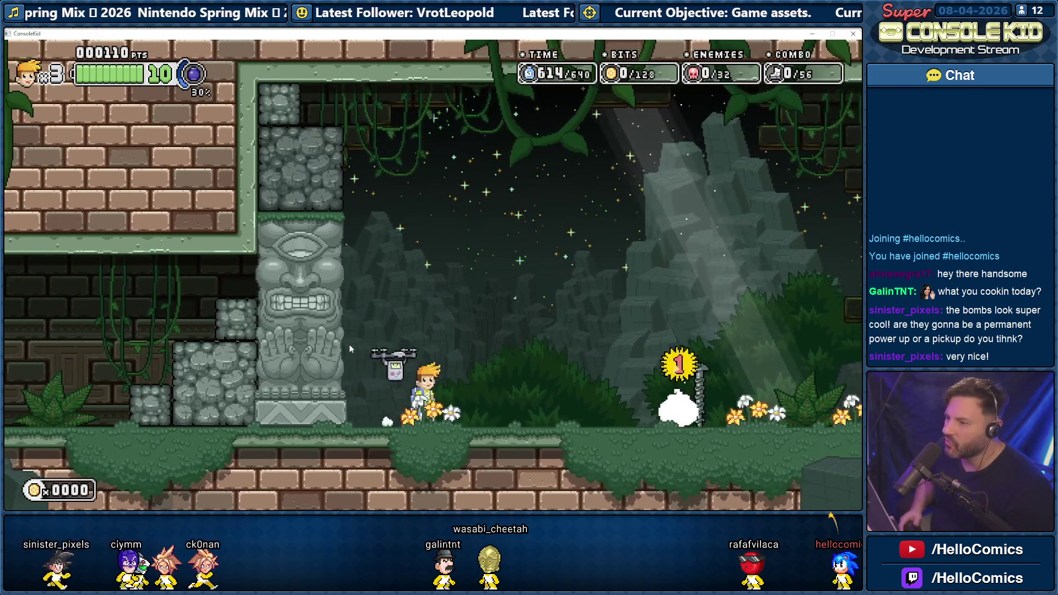
pyautogui.press('Right')
pyautogui.press('z')
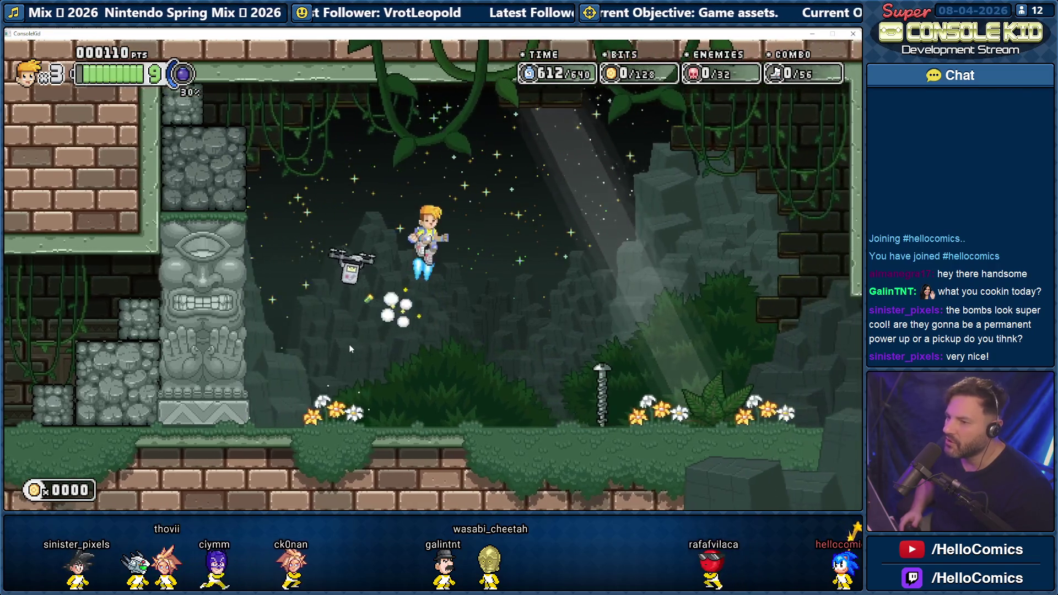
pyautogui.press('x')
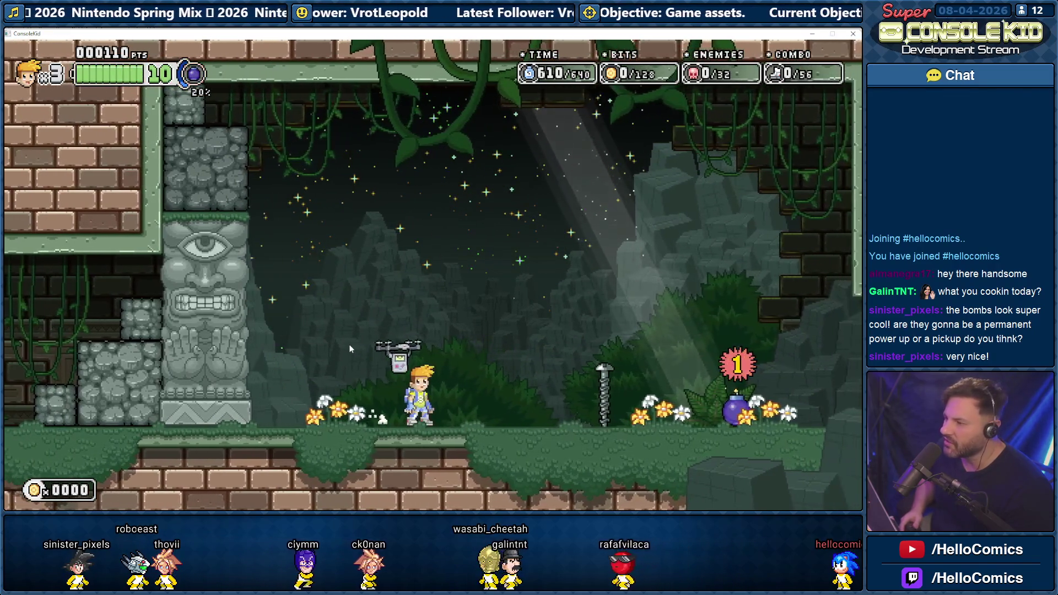
# - Jetpack right and drop purple bombs from the air near the totem
pyautogui.press('Right')
pyautogui.press('z')
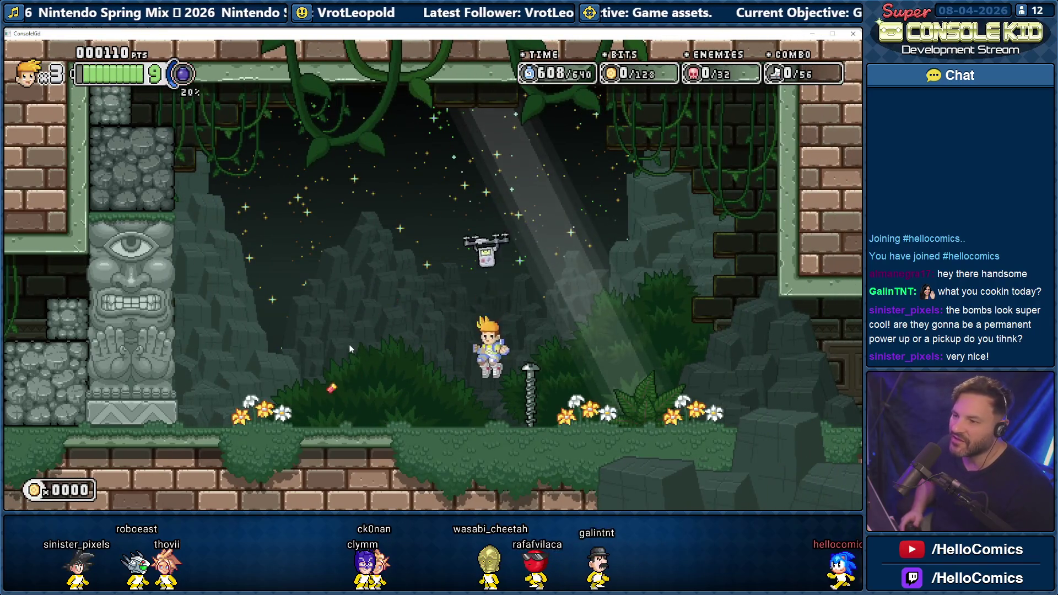
pyautogui.press('x')
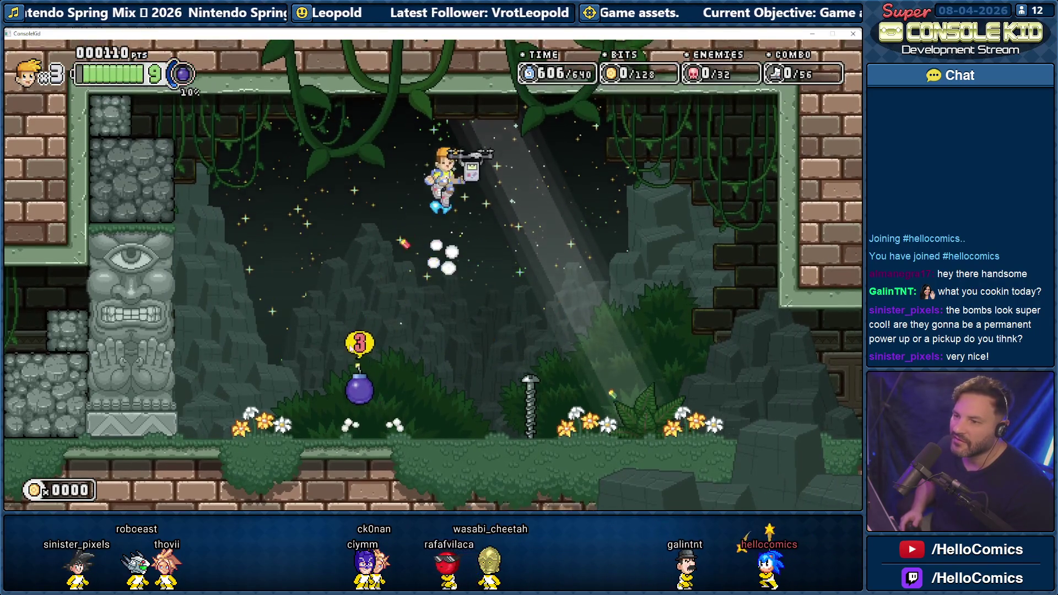
pyautogui.press('Right')
pyautogui.press('Left')
pyautogui.press('z')
pyautogui.press('x')
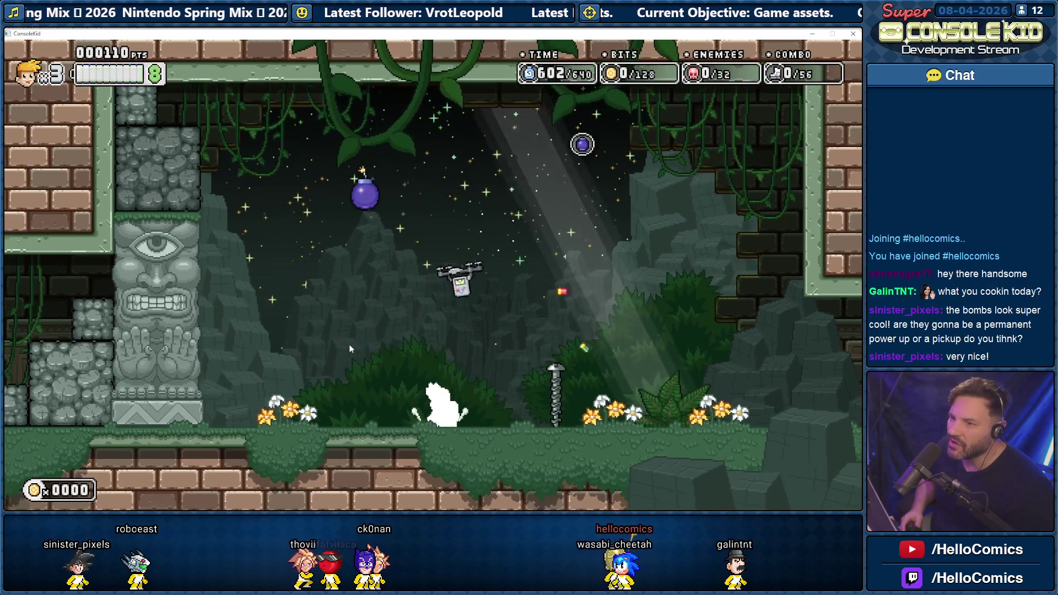
pyautogui.press('Right')
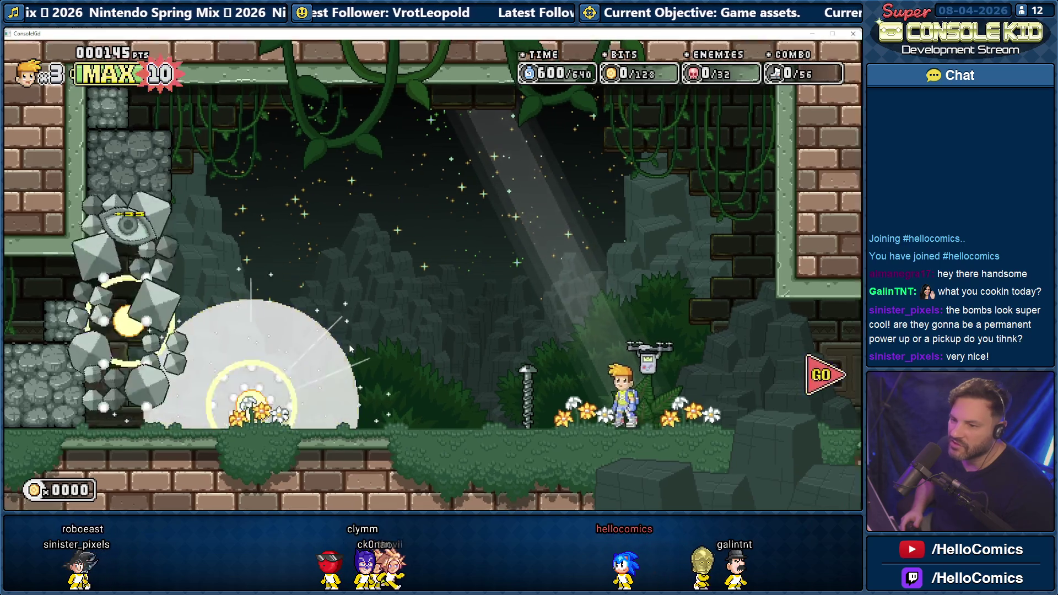
# - Jetpack left, land, and walk the character back to the left
pyautogui.press('Left')
pyautogui.press('z')
pyautogui.press('Left')
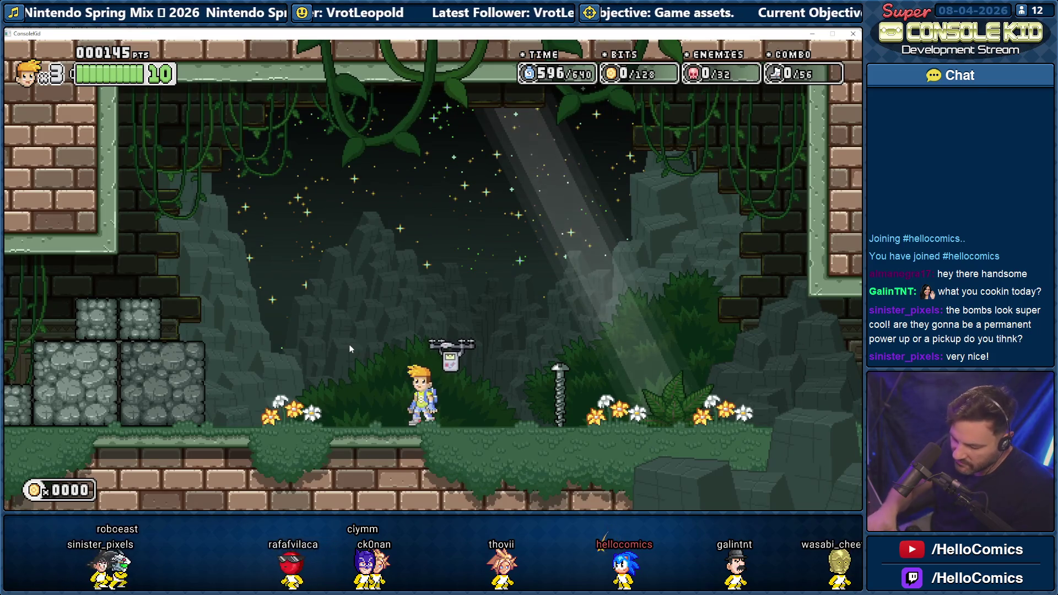
pyautogui.press('Left')
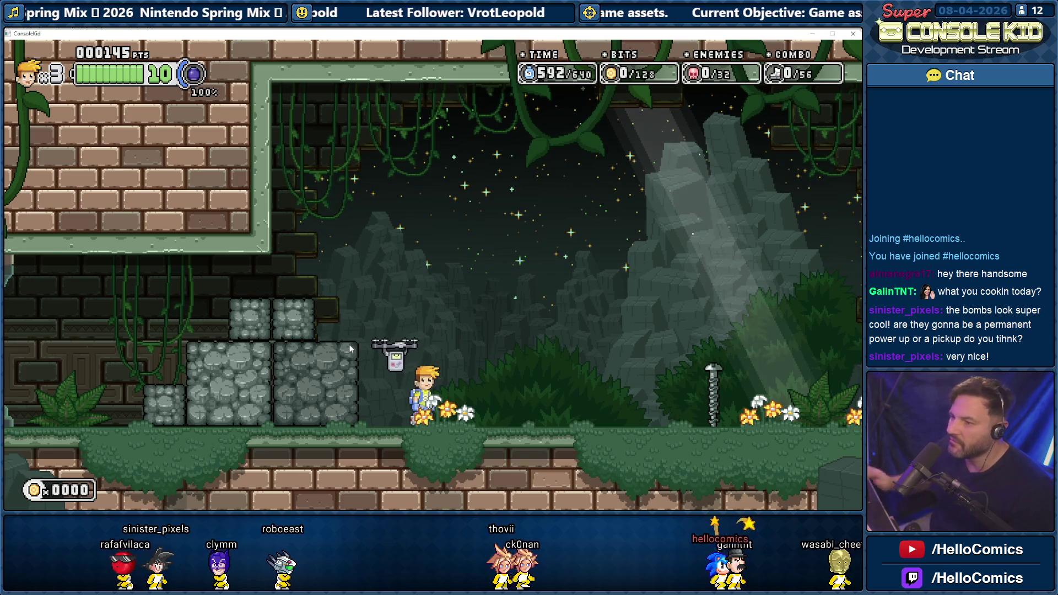
pyautogui.press('Left')
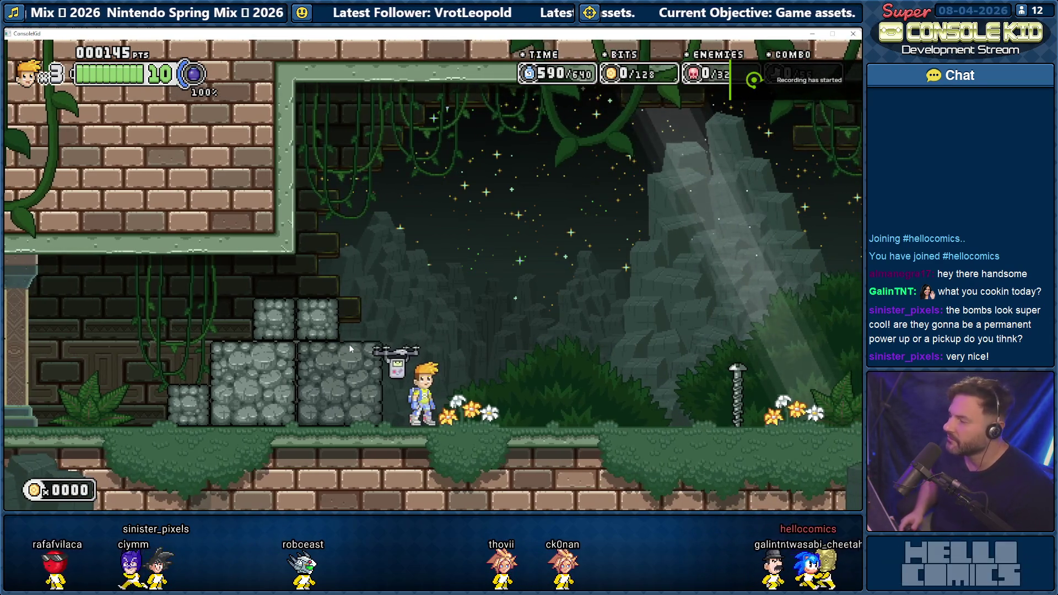
# - Jetpack up throwing bombs, then throw countdown bombs to the right
pyautogui.press('space')
pyautogui.press('x')
pyautogui.press('space')
pyautogui.press('x')
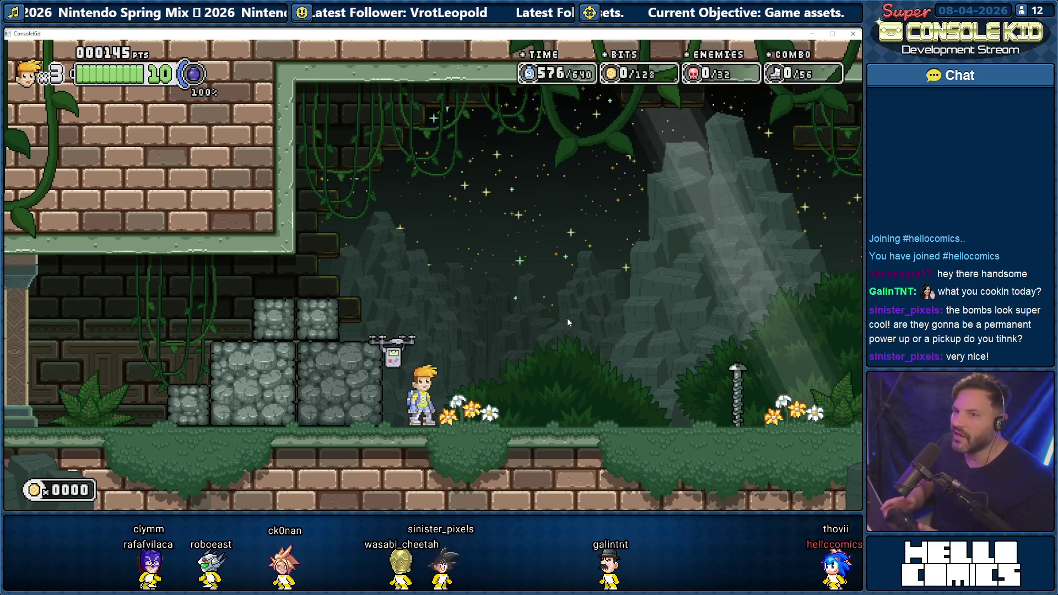
pyautogui.press('x')
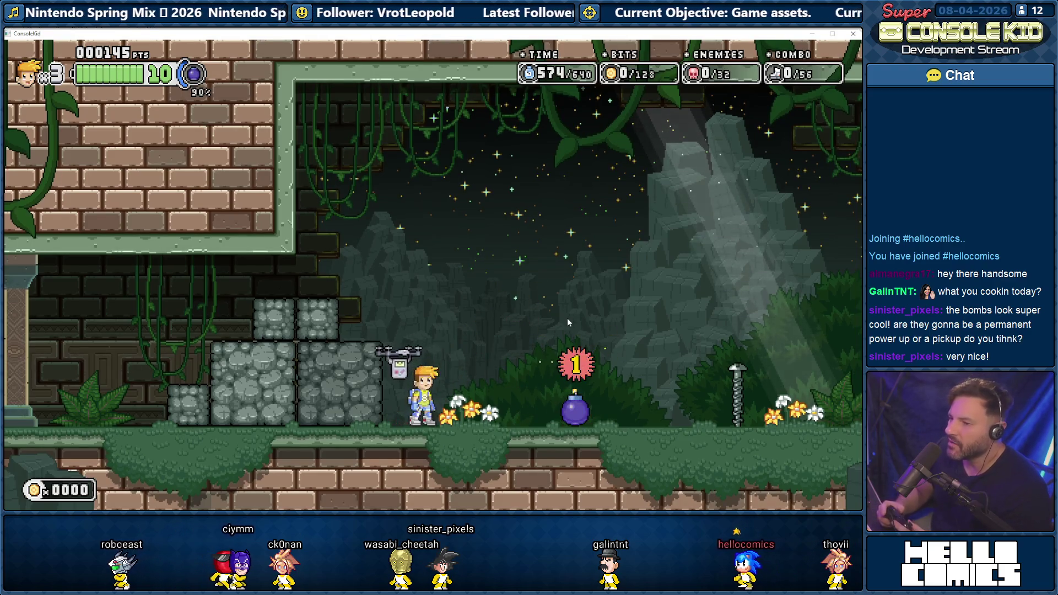
pyautogui.press('x')
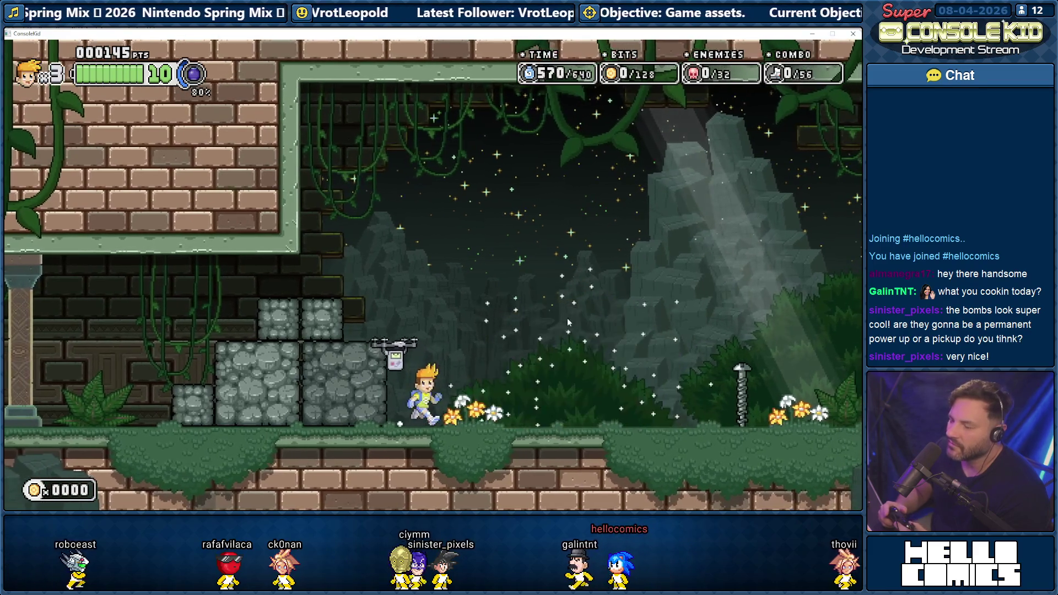
pyautogui.press('Right')
pyautogui.press('x')
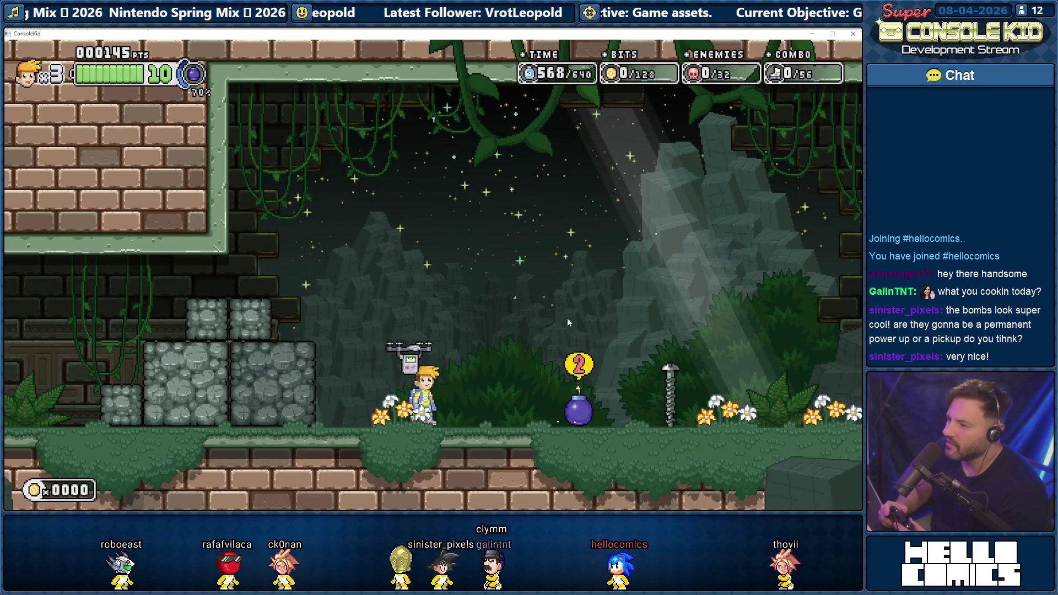
# - Keep throwing purple bombs along the floor, then run right, jump and drop one beside the screw
pyautogui.press('x')
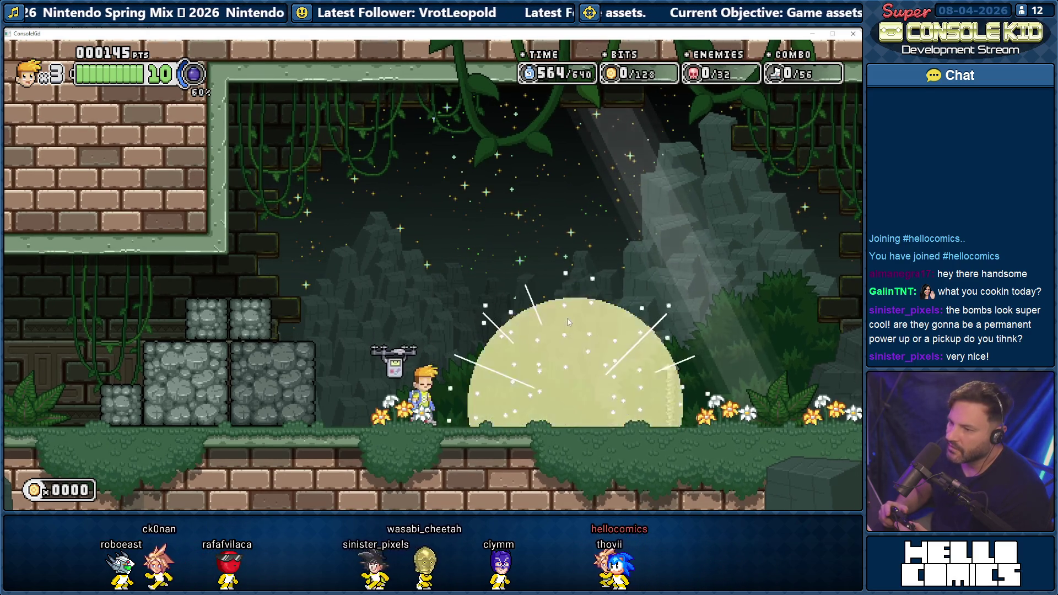
pyautogui.press('x')
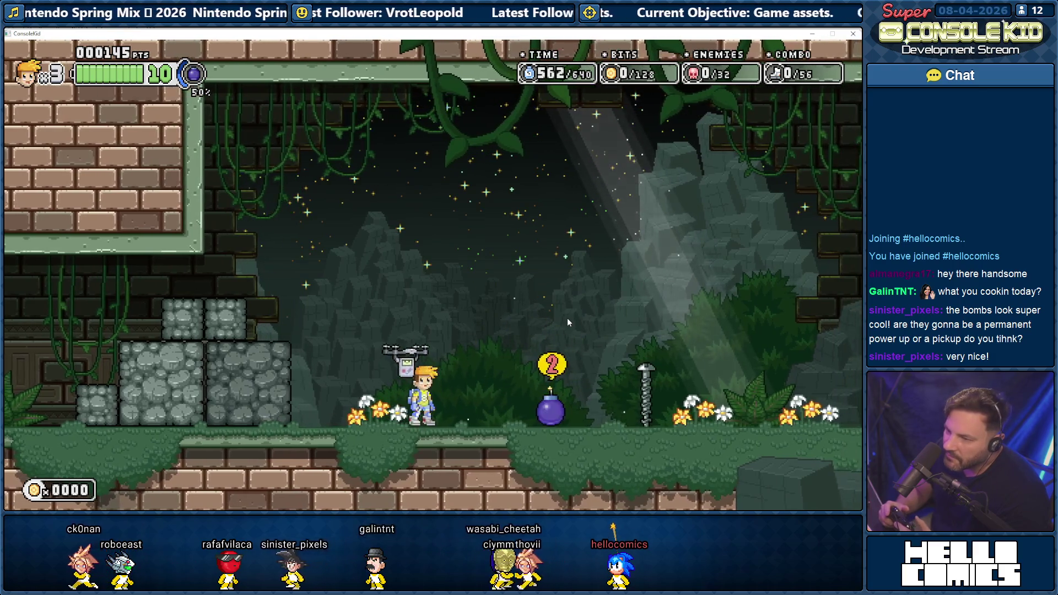
pyautogui.press('x')
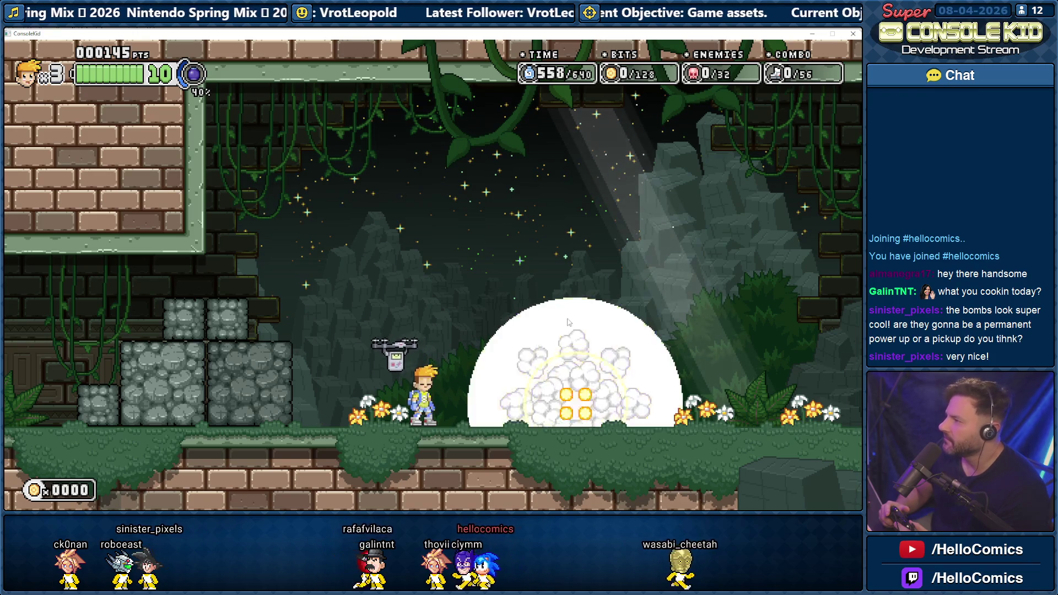
pyautogui.press('Left')
pyautogui.press('x')
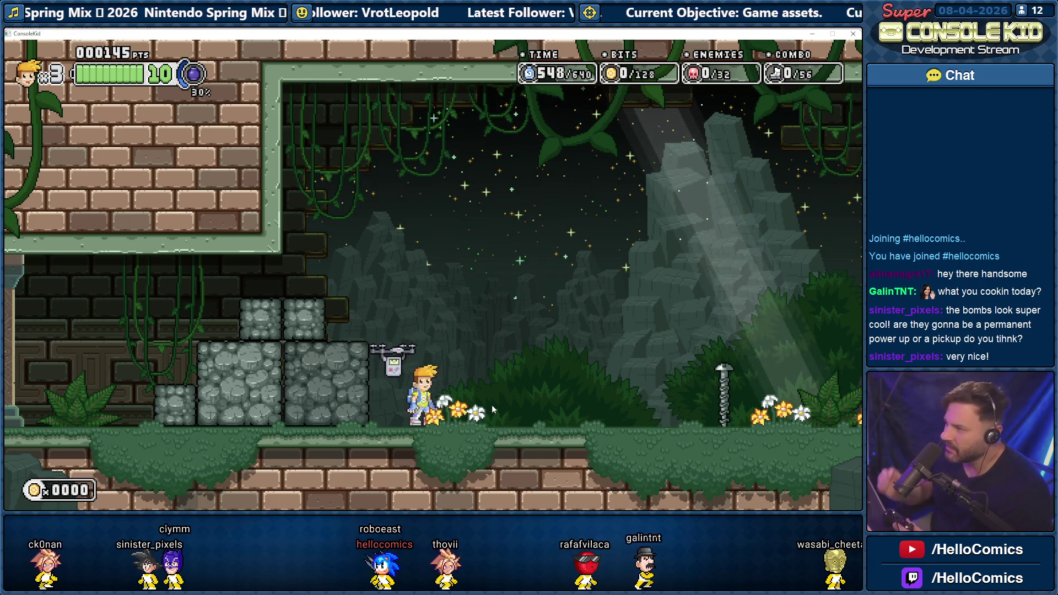
pyautogui.press('x')
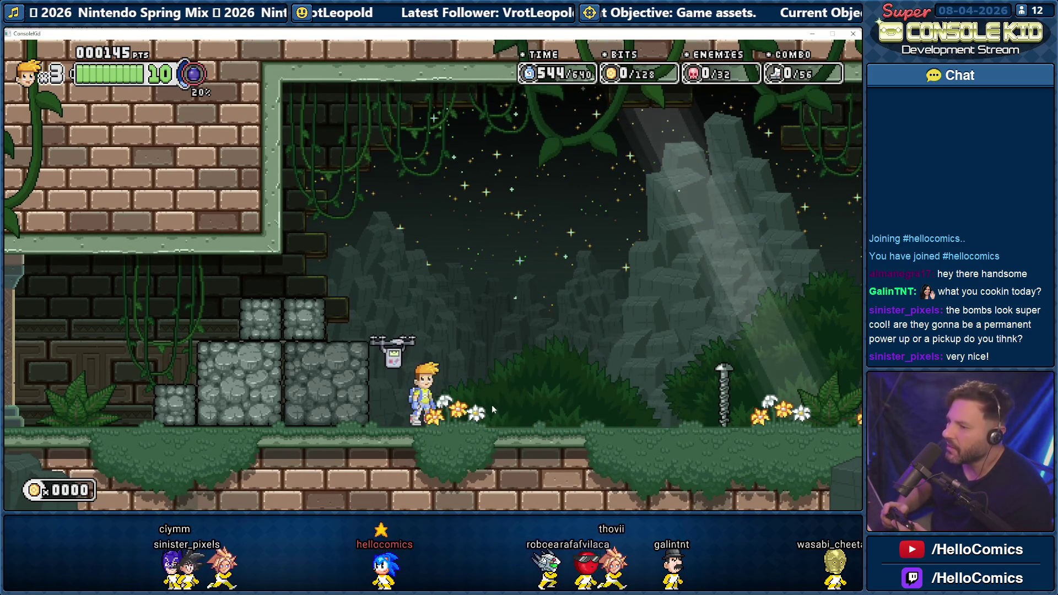
pyautogui.press('Right')
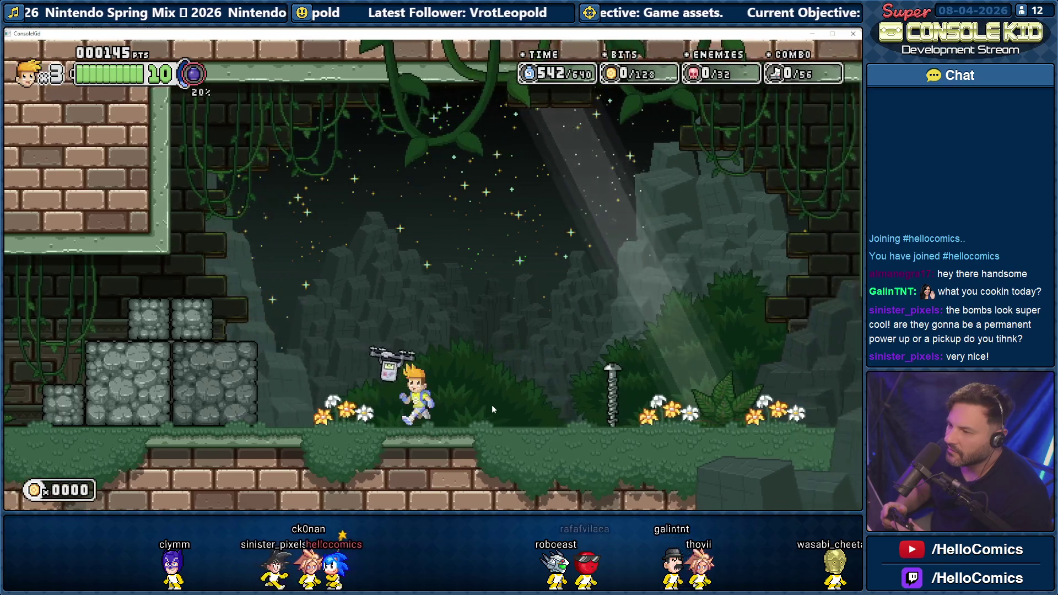
pyautogui.press('z')
pyautogui.press('x')
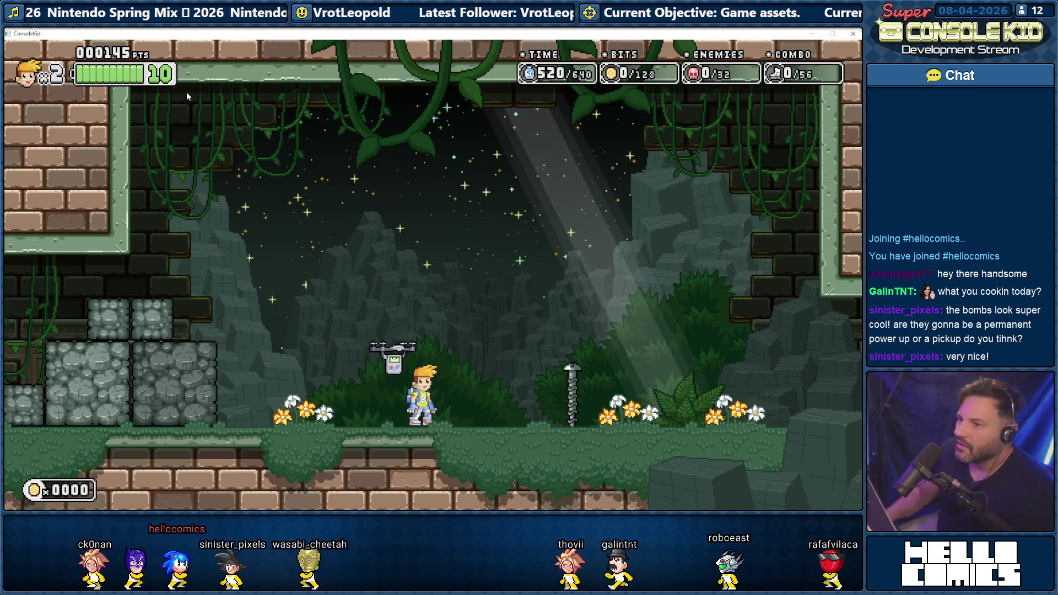
# - Play the newest screen recording in VLC from Explorer, then open This PC in a new tab
pyautogui.hotkey('alt', 'Tab')
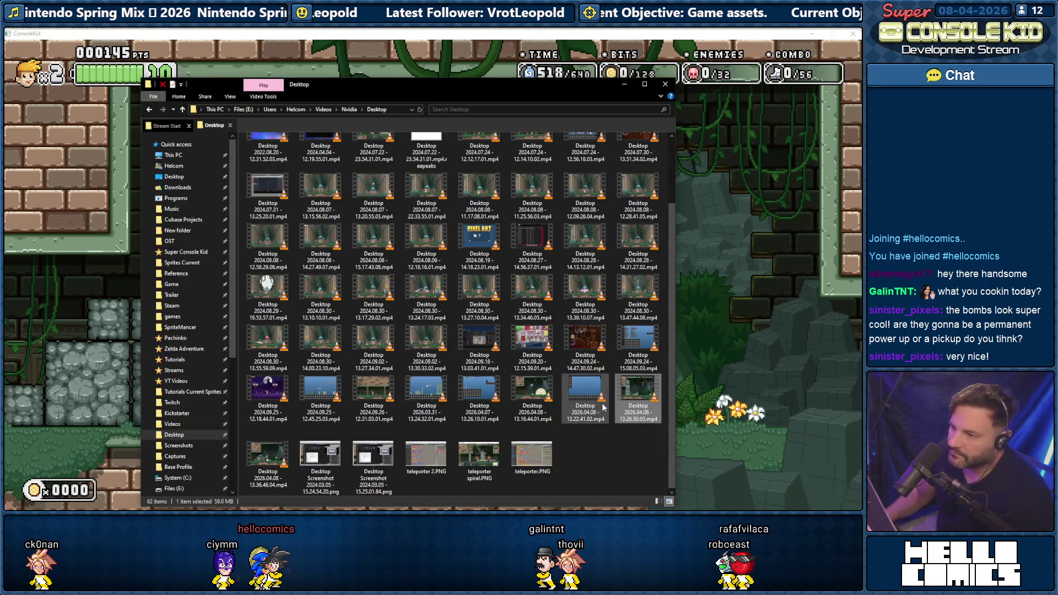
pyautogui.click(268, 456)
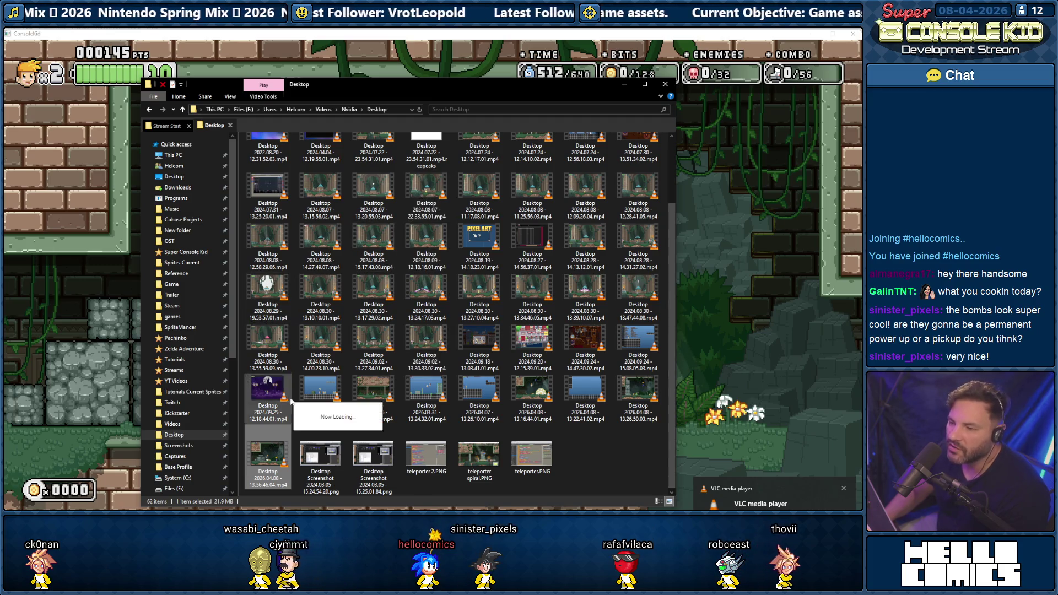
pyautogui.press('Return')
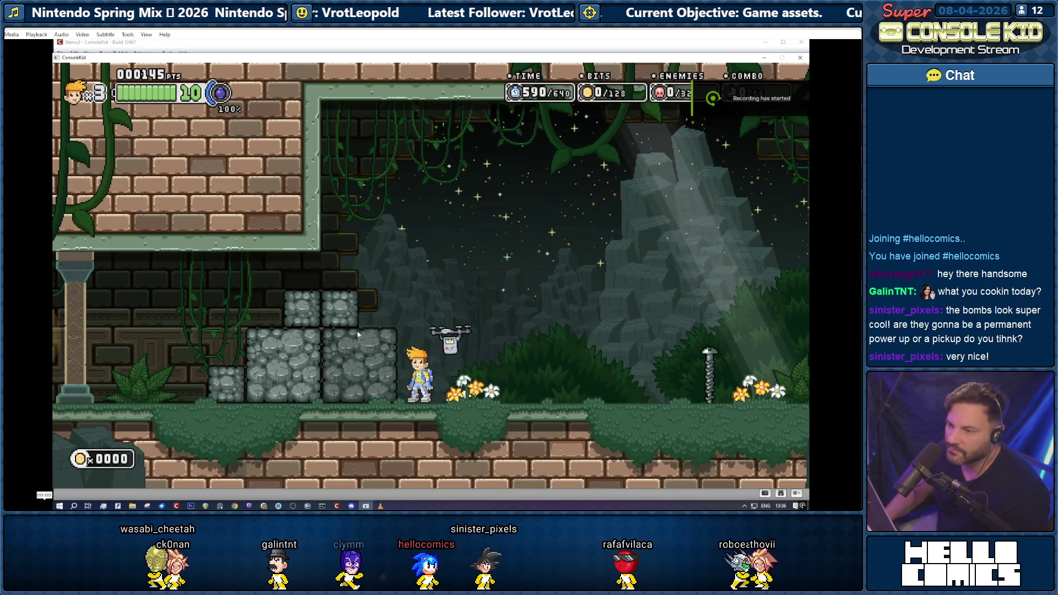
pyautogui.hotkey('alt', 'Tab')
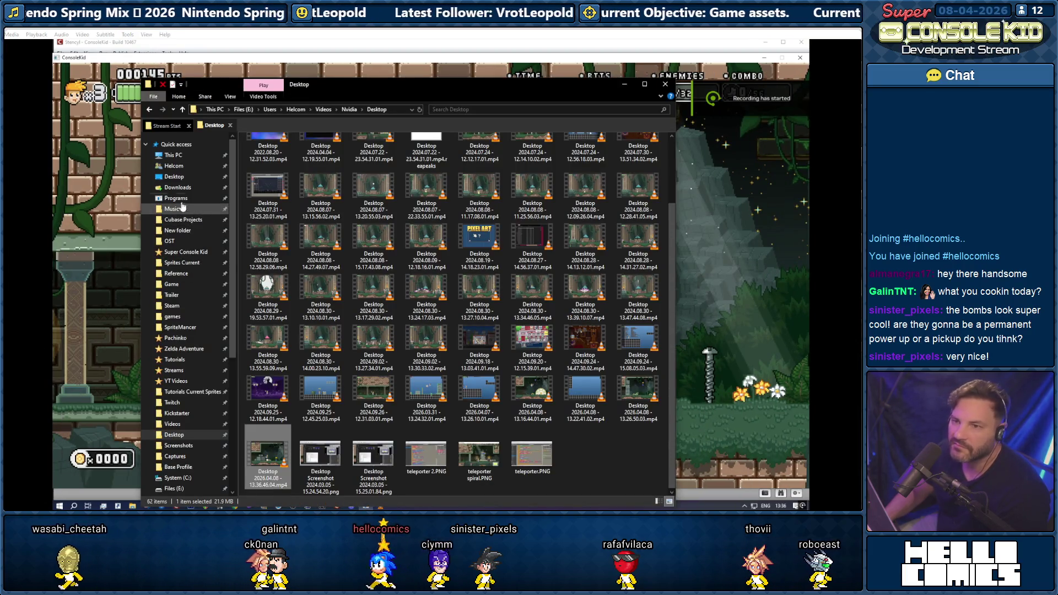
pyautogui.middleClick(173, 154)
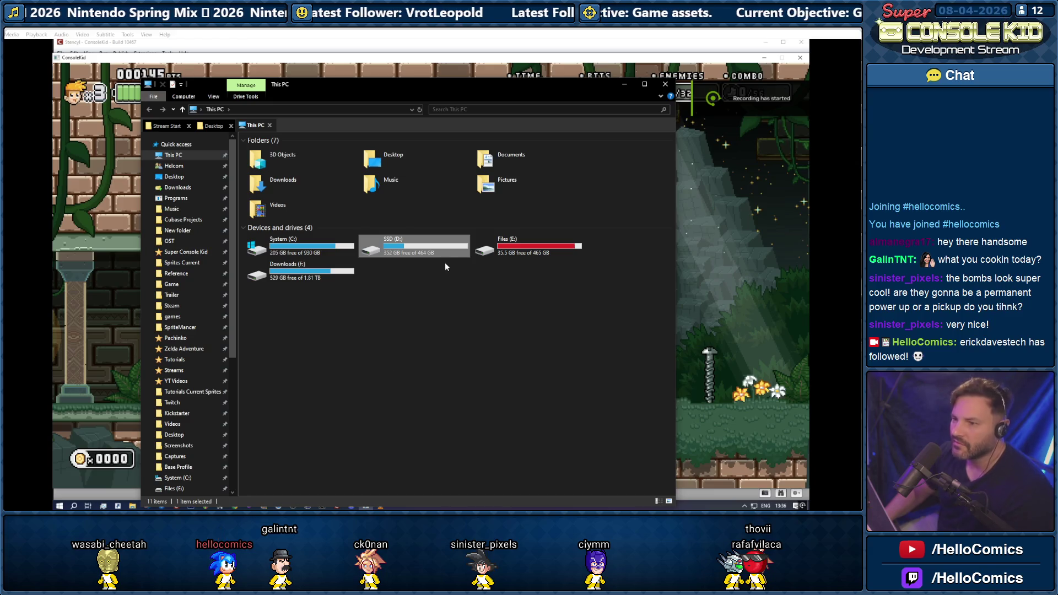
# - Minimize Explorer and play the recording past the bomb drop, then pause it
pyautogui.click(626, 84)
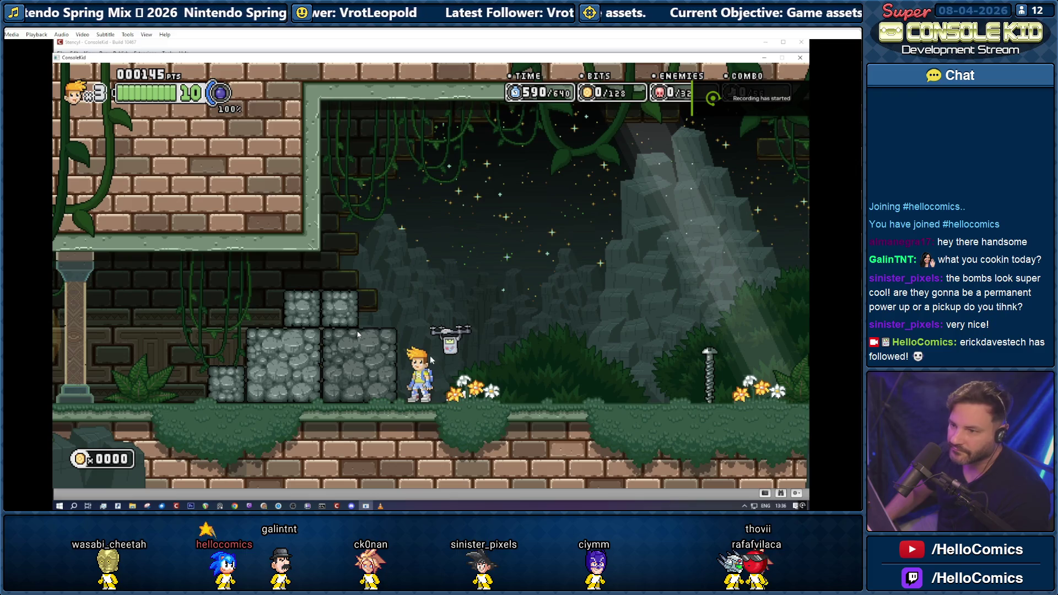
pyautogui.press('space')
pyautogui.press('space')
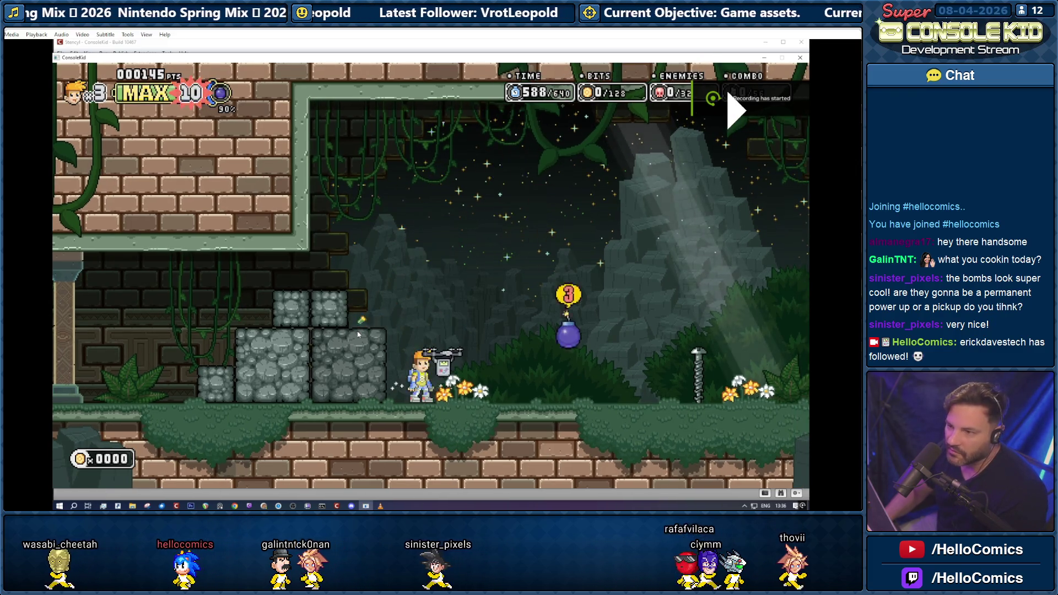
pyautogui.press('Left')
pyautogui.press('space')
# - Step frame by frame through the bomb explosion, then bring up File Explorer on This PC
pyautogui.press('e')
pyautogui.press('e')
pyautogui.press('e')
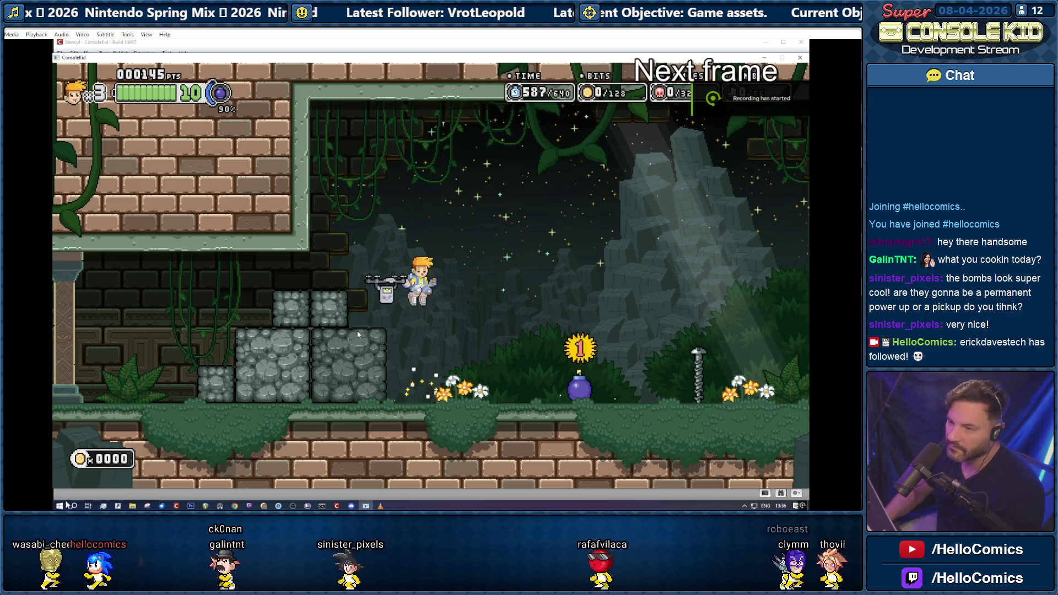
pyautogui.press('e')
pyautogui.press('e')
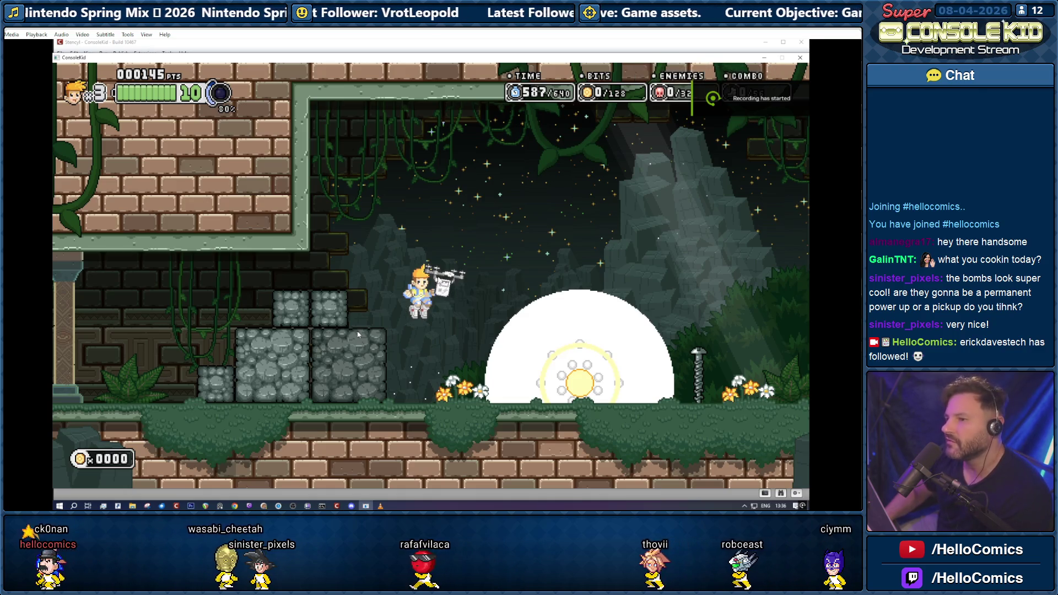
pyautogui.press('e')
pyautogui.press('e')
pyautogui.press('e')
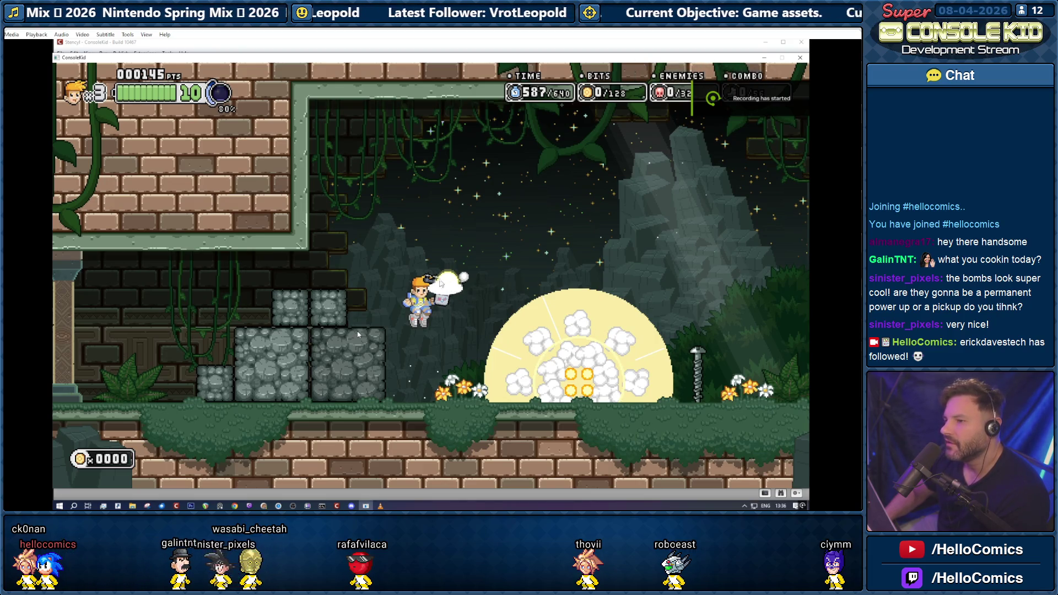
pyautogui.press('e')
pyautogui.press('e')
pyautogui.press('e')
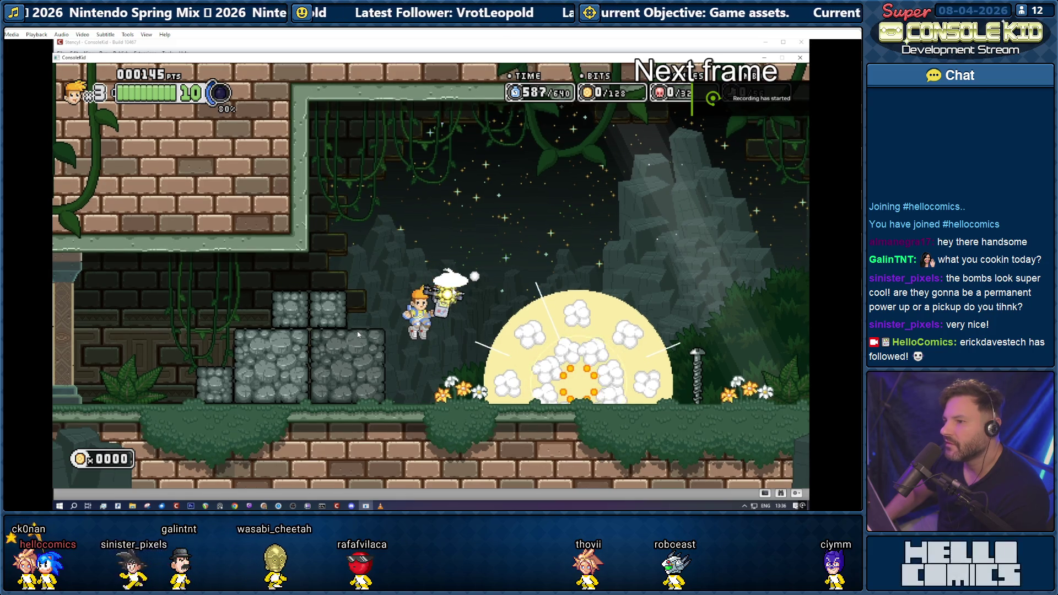
pyautogui.press('e')
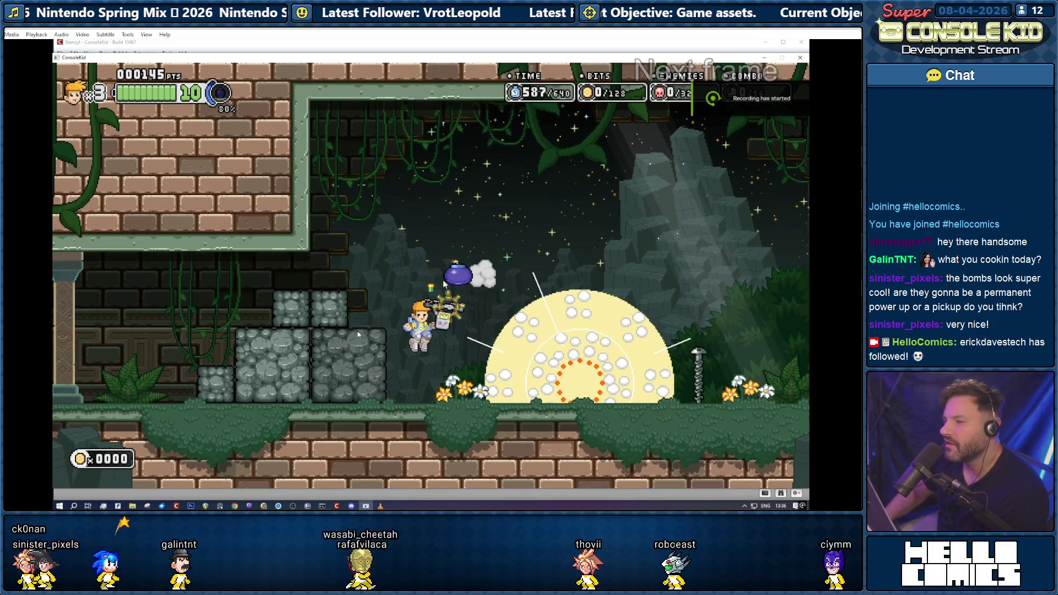
pyautogui.press('e')
pyautogui.press('e')
pyautogui.press('e')
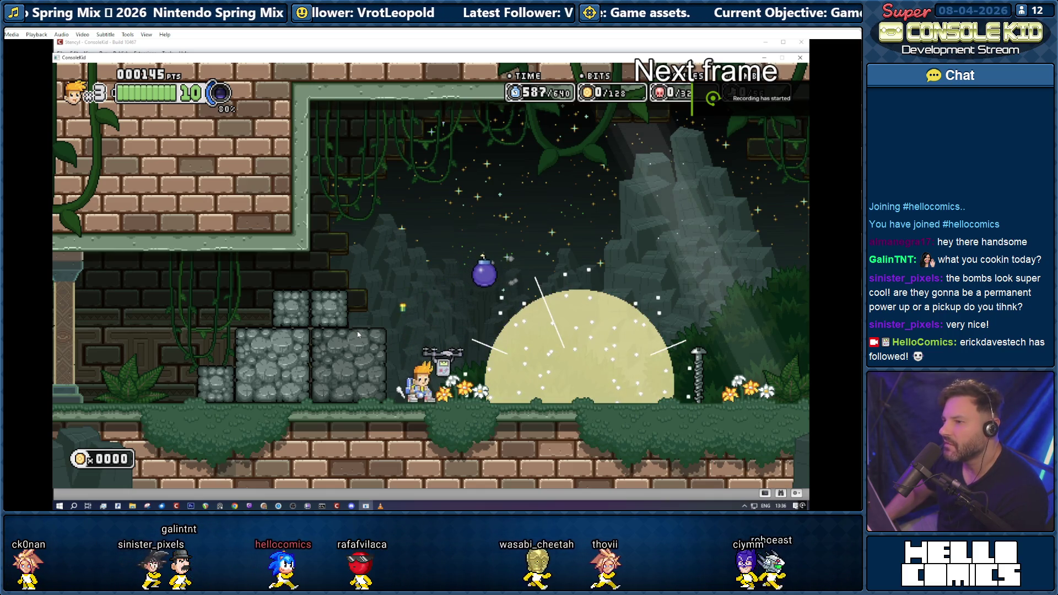
pyautogui.press('e')
pyautogui.press('e')
pyautogui.press('e')
pyautogui.press('e')
pyautogui.press('e')
pyautogui.press('e')
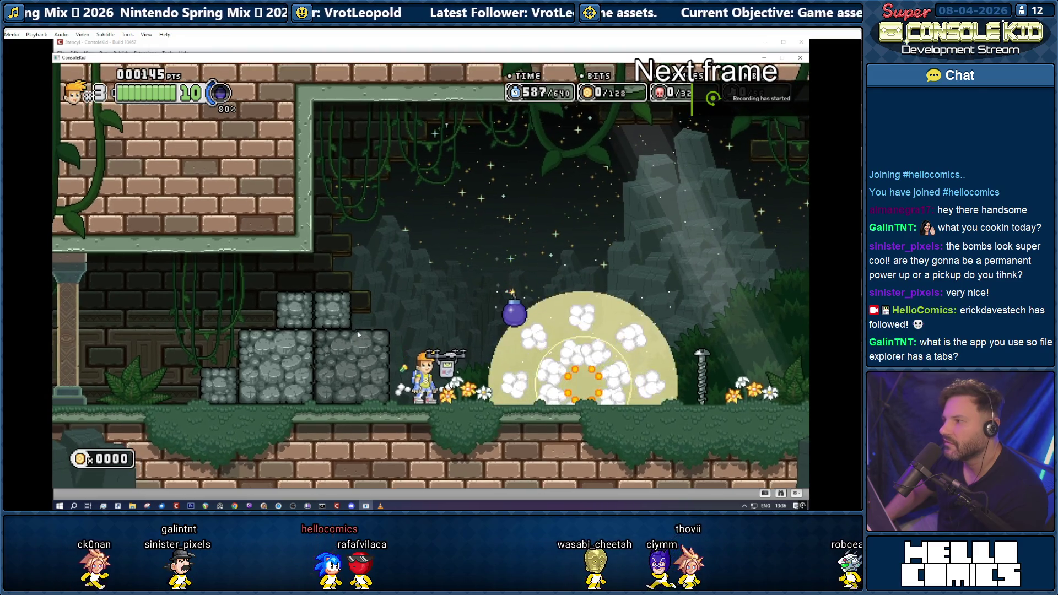
pyautogui.press('e')
pyautogui.press('e')
pyautogui.press('e')
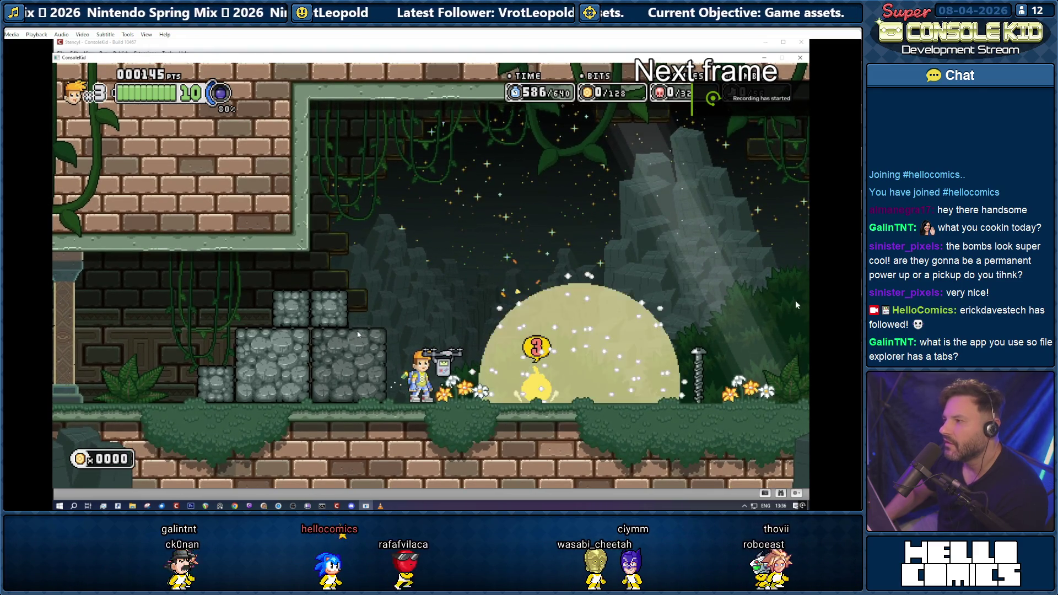
pyautogui.press('super+e')
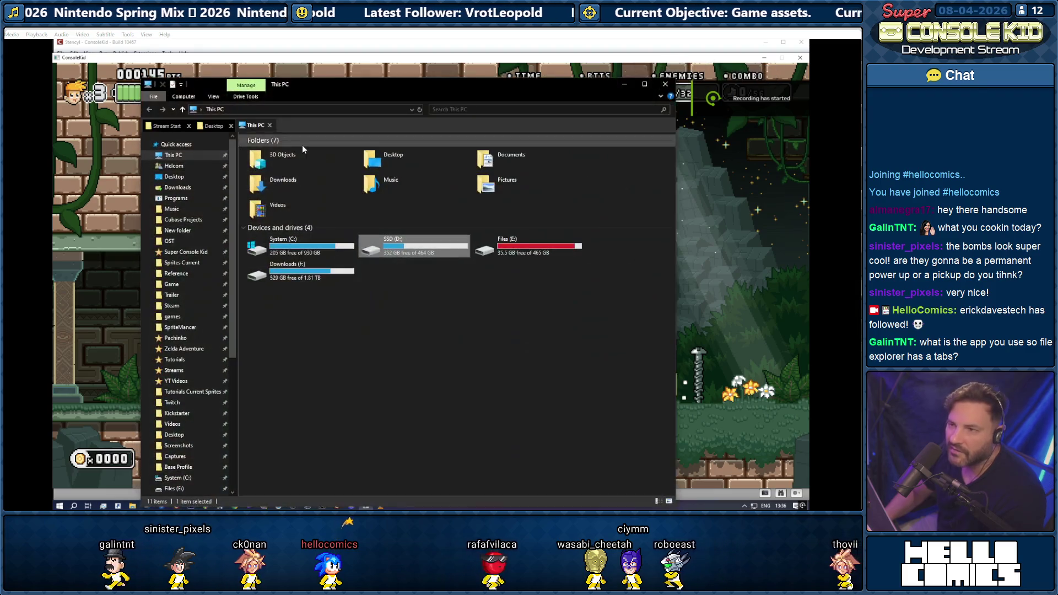
# - Switch between the Desktop and Stream Start capture folders in Explorer
pyautogui.click(223, 127)
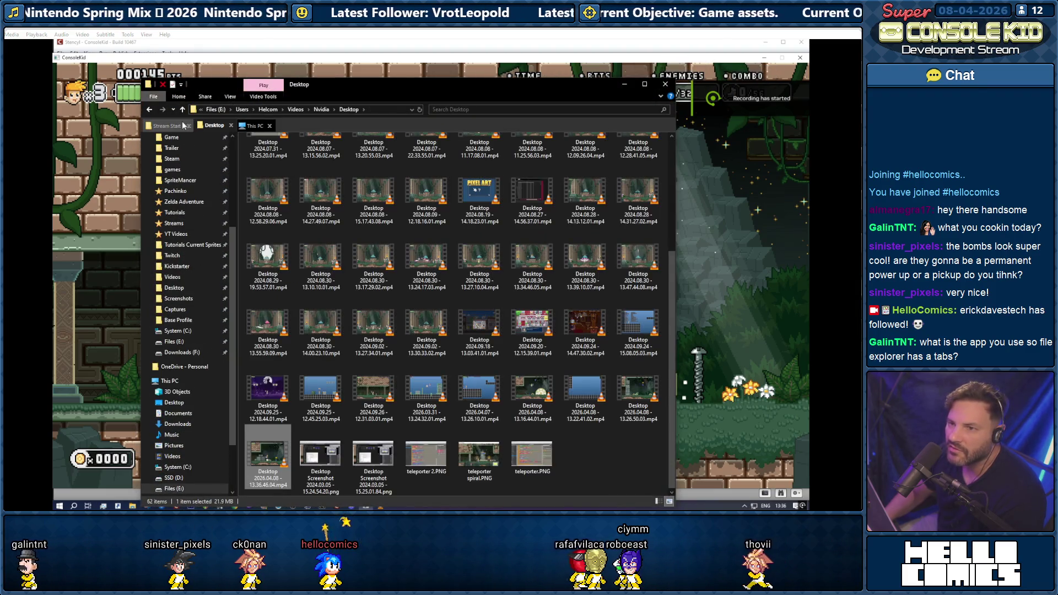
pyautogui.click(175, 127)
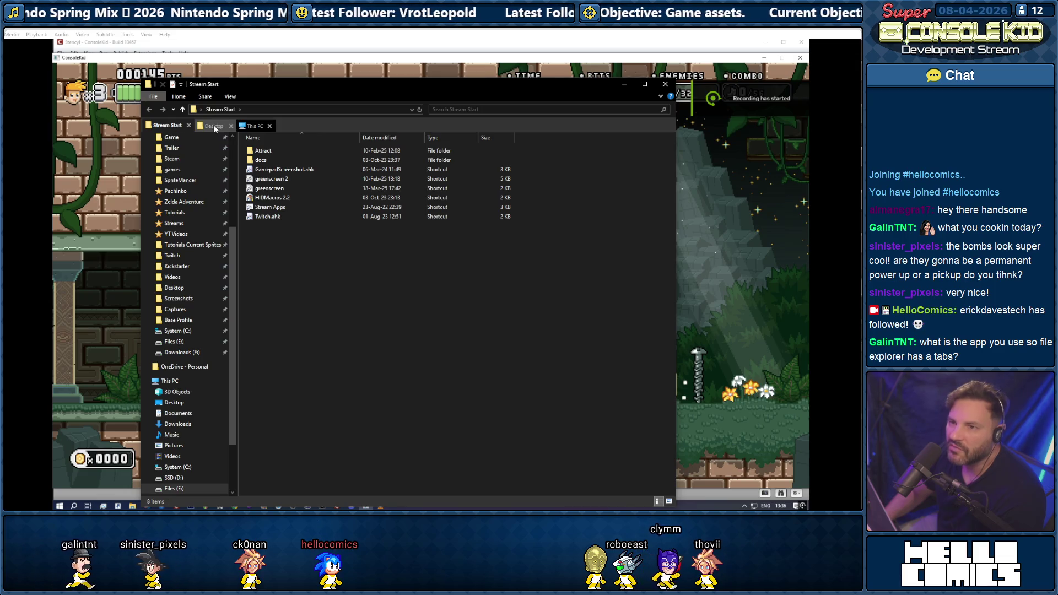
pyautogui.click(215, 127)
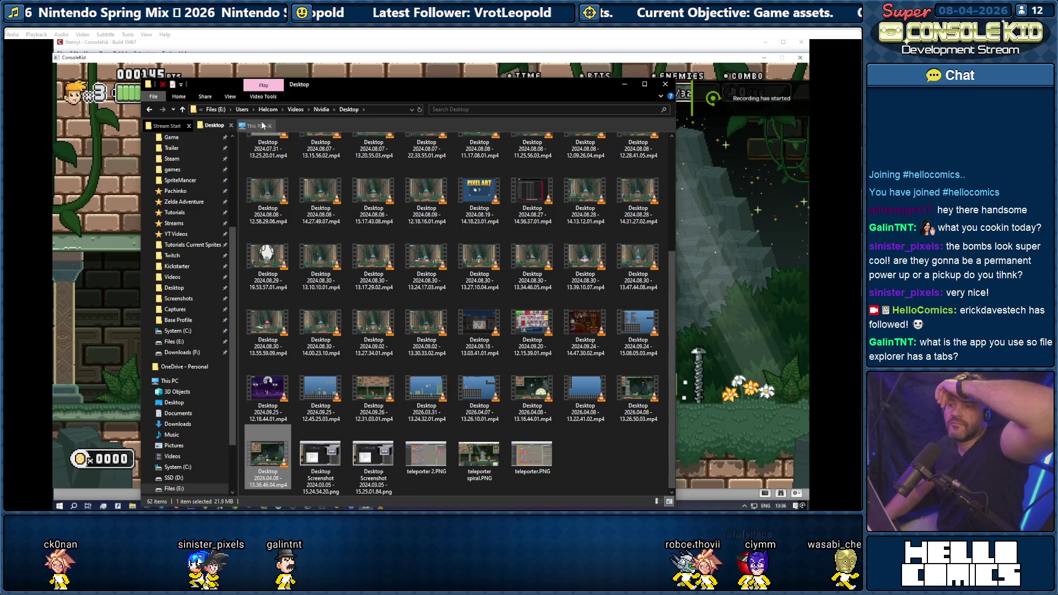
pyautogui.rightClick(306, 125)
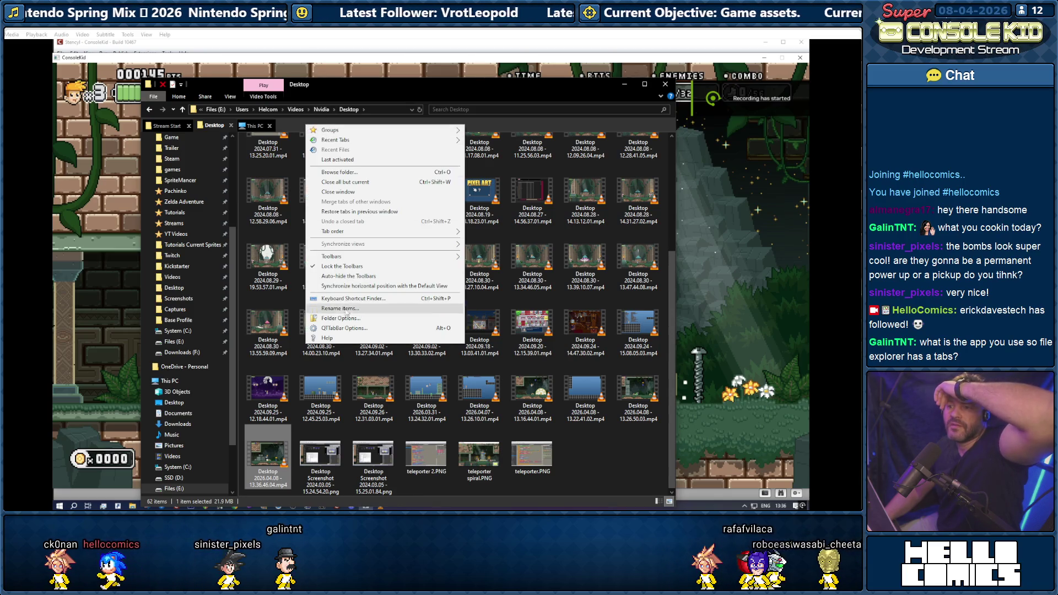
pyautogui.press('Escape')
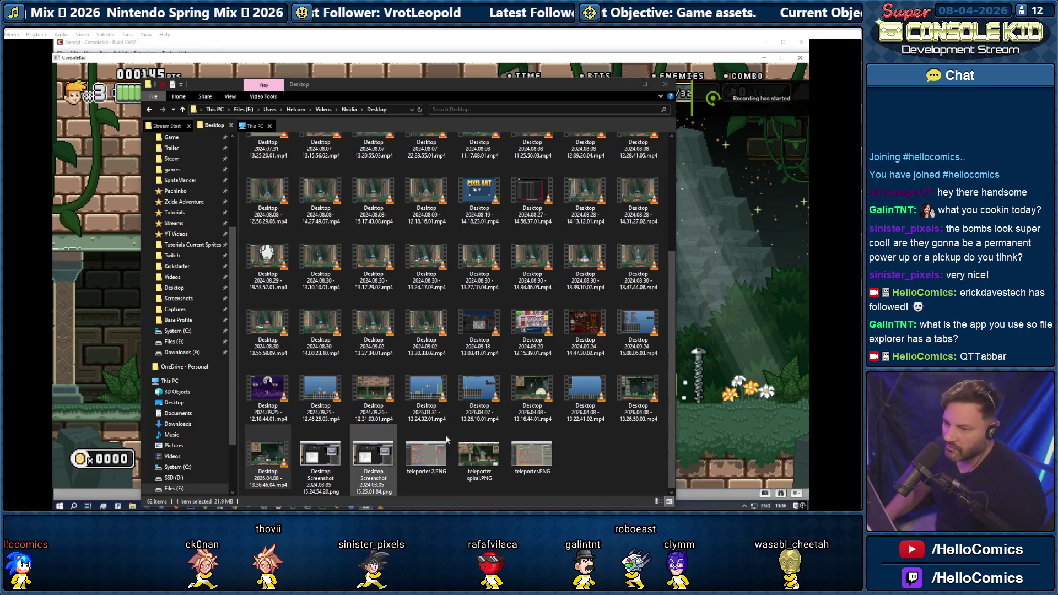
# - Save a replay clip with Alt+F9, delete the new 13.39.37 video, and close Explorer
pyautogui.moveTo(460, 432)
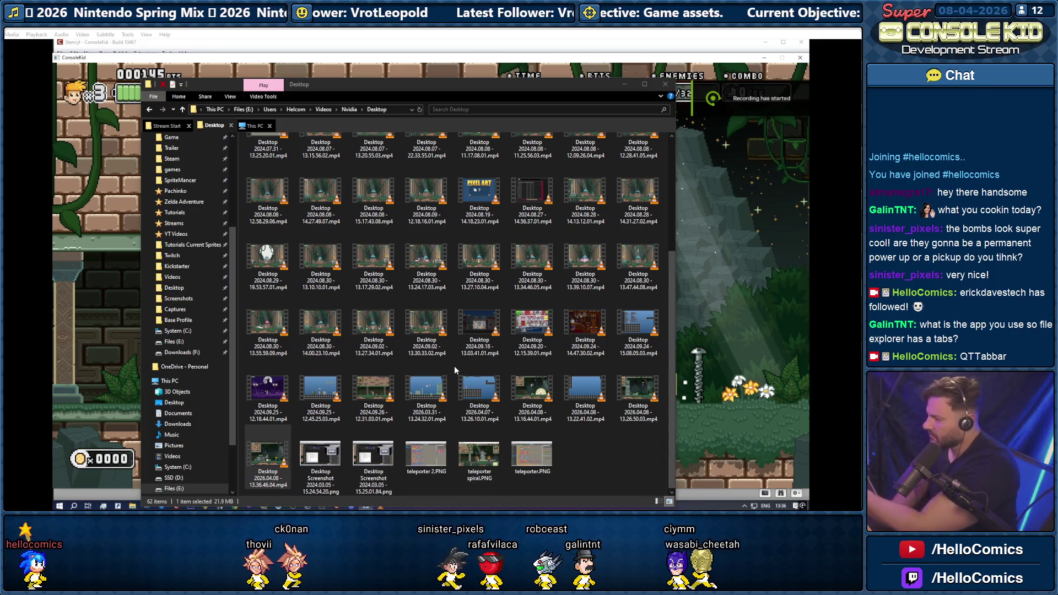
pyautogui.hotkey('alt', 'F9')
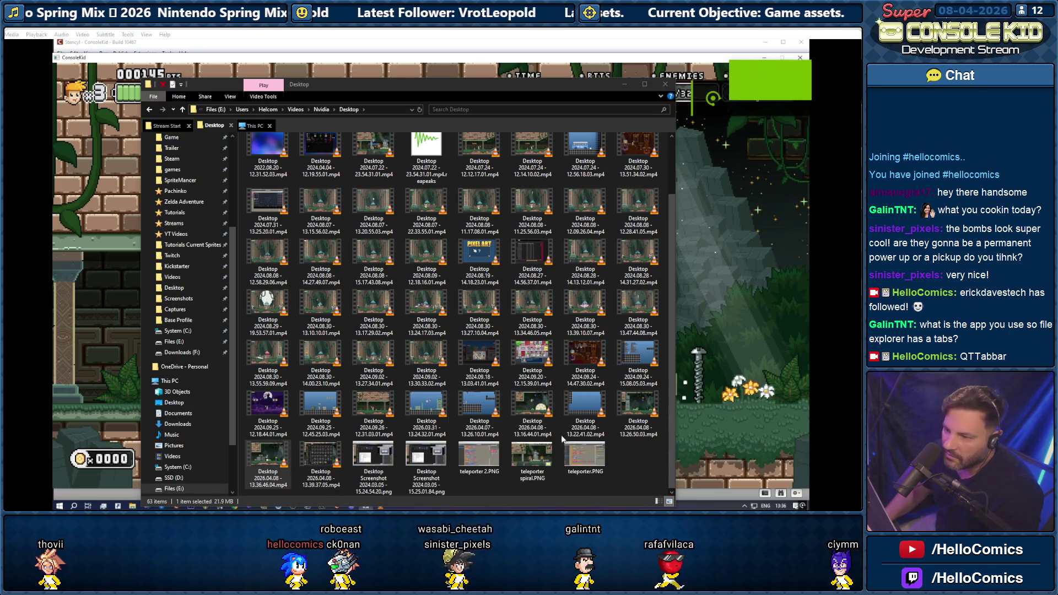
pyautogui.rightClick(317, 452)
pyautogui.click(230, 422)
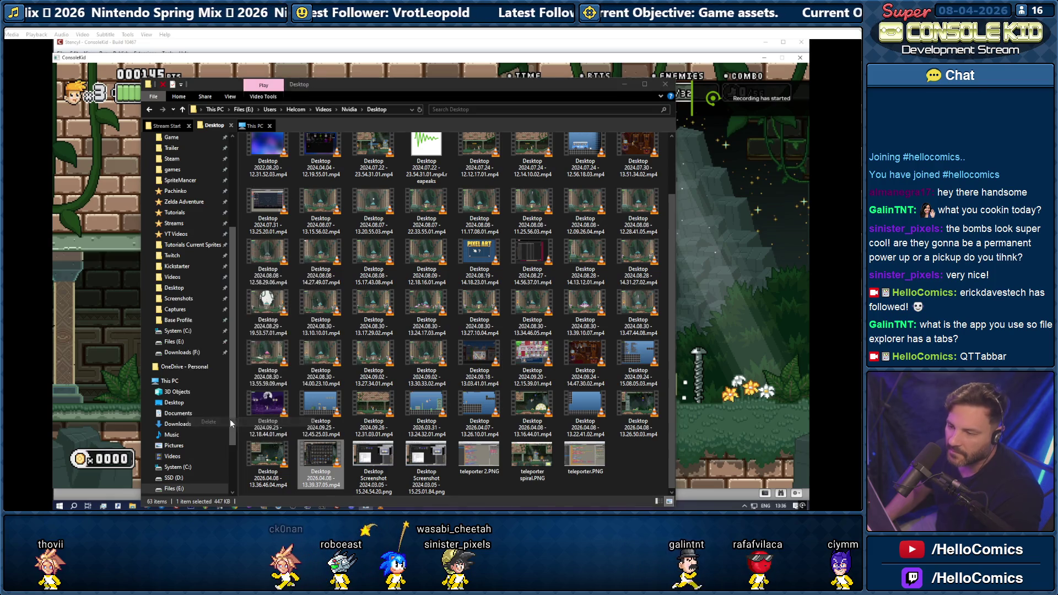
pyautogui.click(667, 85)
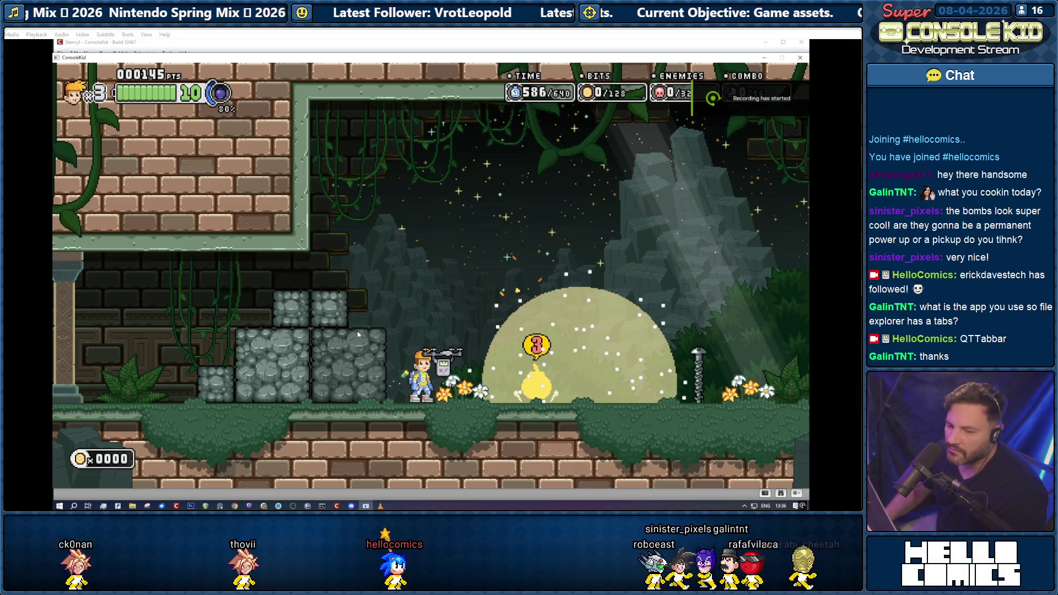
# - Browse the Start menu's Programs list and check the NVIDIA Corporation entry's options
pyautogui.press('super')
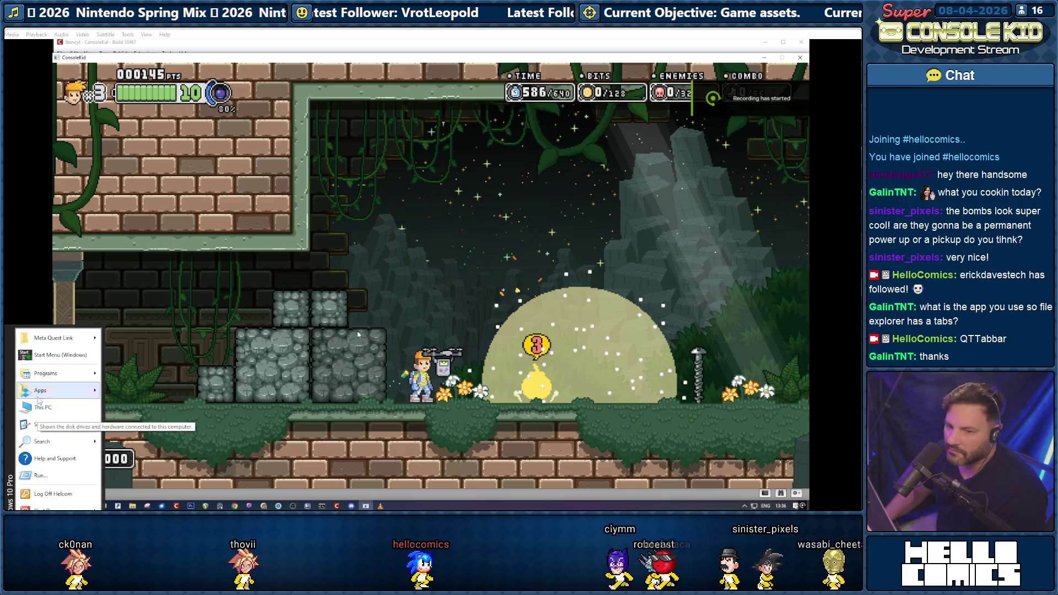
pyautogui.moveTo(47, 342)
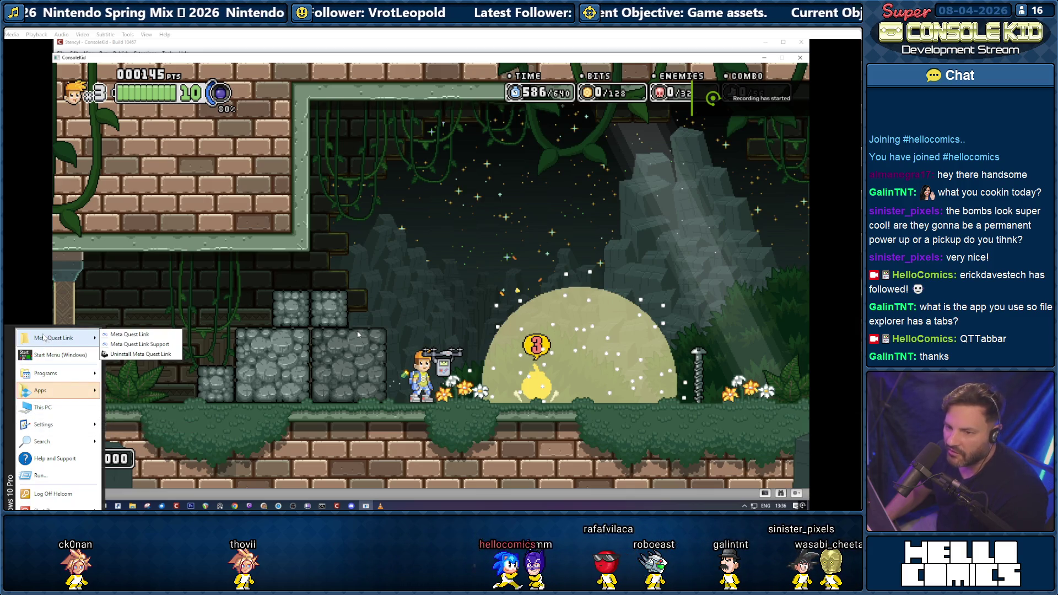
pyautogui.moveTo(69, 396)
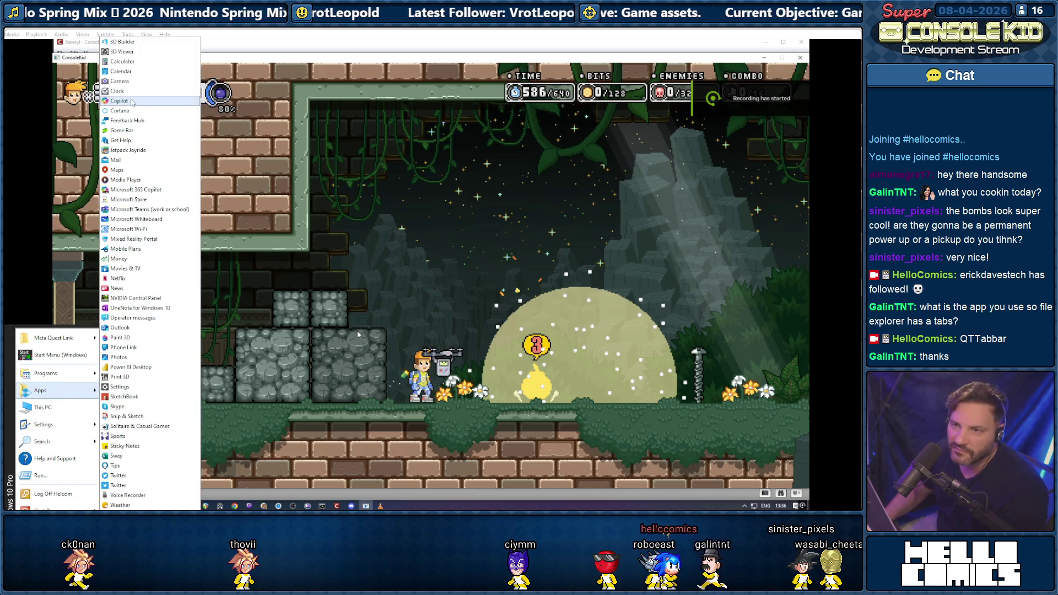
pyautogui.moveTo(58, 377)
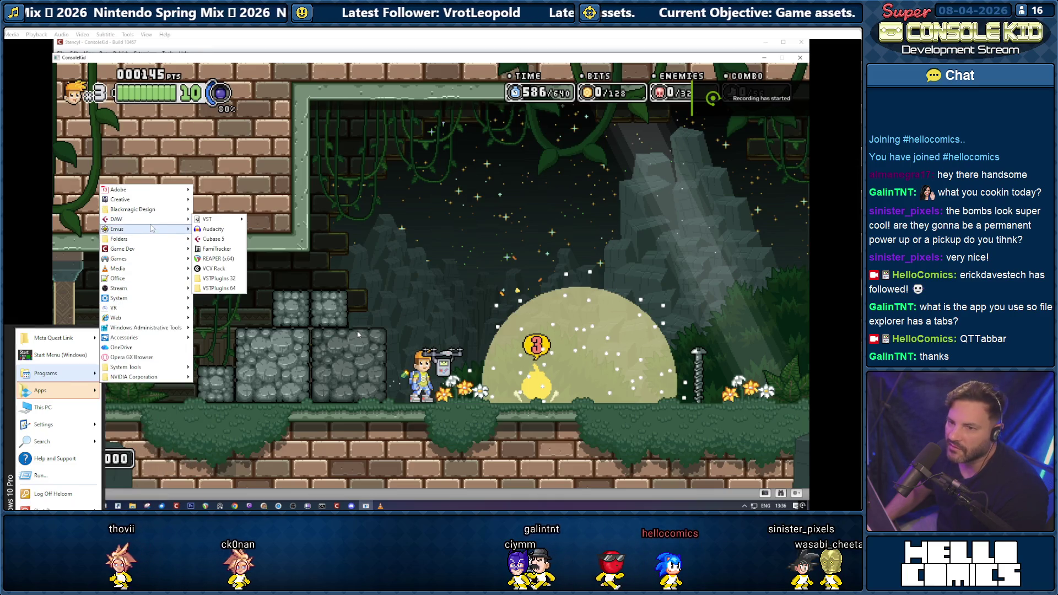
pyautogui.moveTo(146, 228)
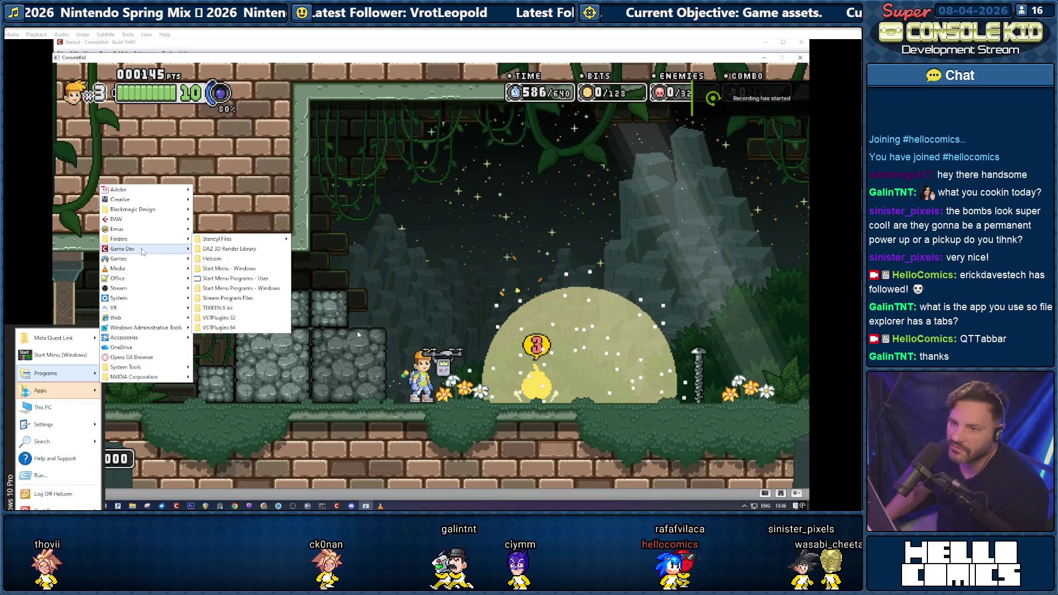
pyautogui.moveTo(142, 255)
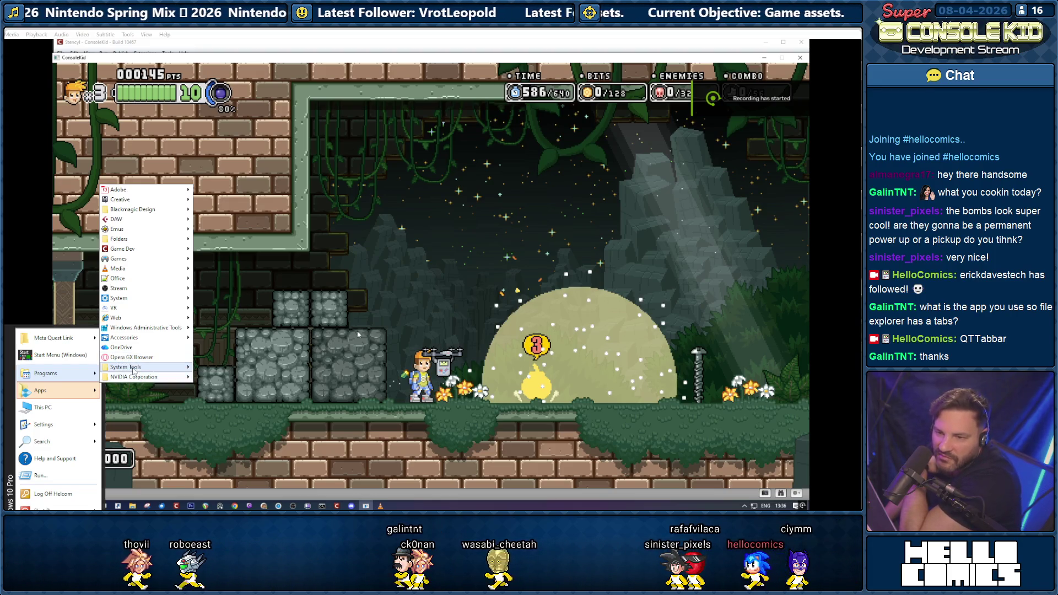
pyautogui.moveTo(133, 369)
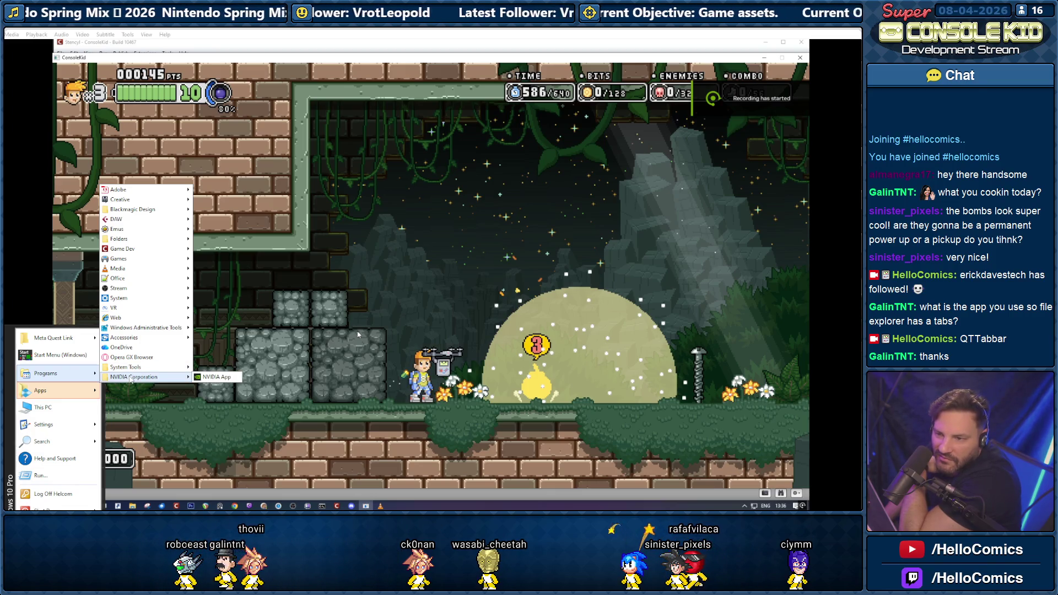
pyautogui.rightClick(130, 379)
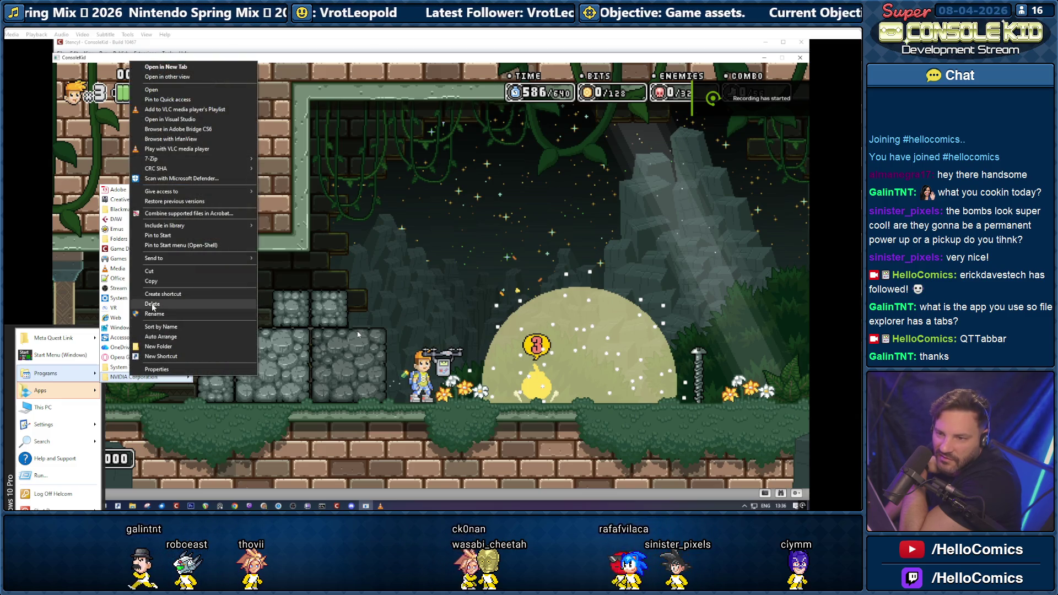
pyautogui.press('Escape')
# - Delete the System Tools folder from the Start menu Programs
pyautogui.rightClick(132, 377)
pyautogui.press('Up')
pyautogui.press('Up')
pyautogui.press('Up')
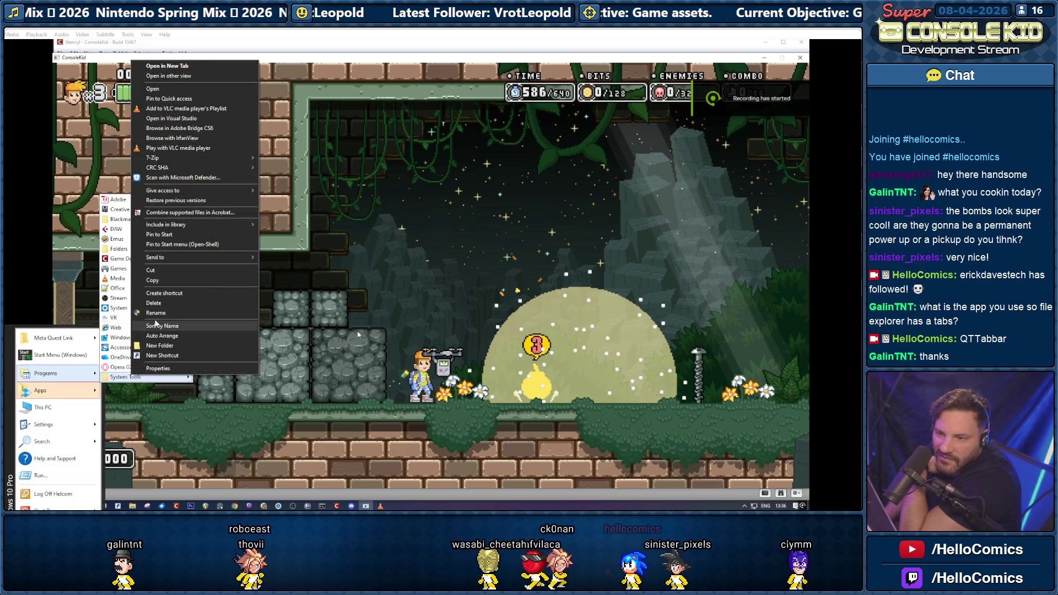
pyautogui.press('Return')
pyautogui.click(192, 219)
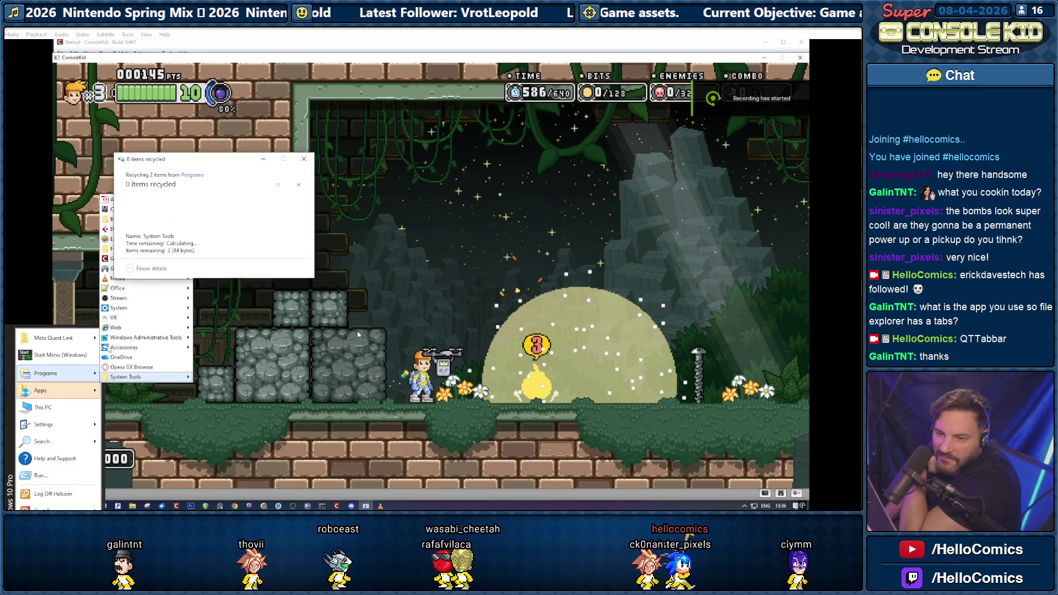
# - Remove Opera GX Browser and OneDrive from Programs, then close the Start menu
pyautogui.rightClick(122, 377)
pyautogui.press('Up')
pyautogui.press('Up')
pyautogui.press('Up')
pyautogui.press('Return')
pyautogui.rightClick(133, 378)
pyautogui.press('Up')
pyautogui.press('Up')
pyautogui.press('Up')
pyautogui.press('Return')
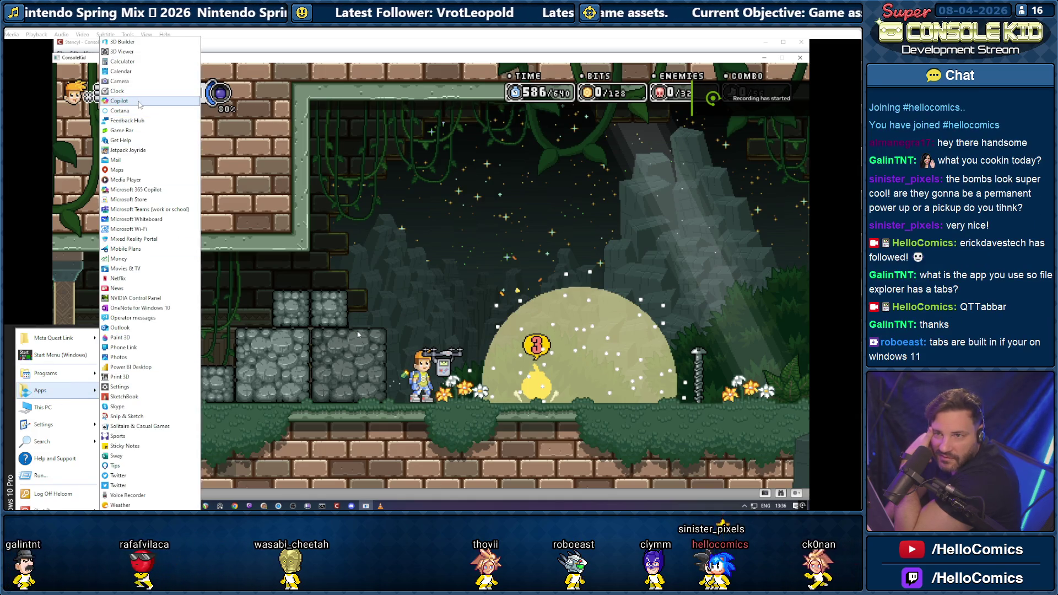
pyautogui.click(316, 391)
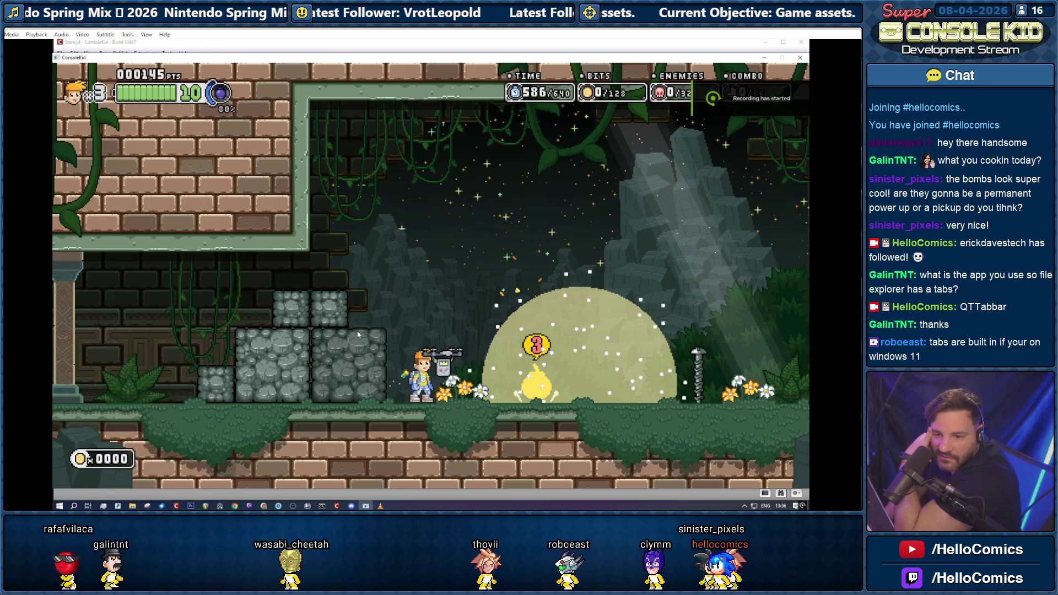
# - Open and dismiss the Start menu twice over the game, turning the character right in between
pyautogui.press('super')
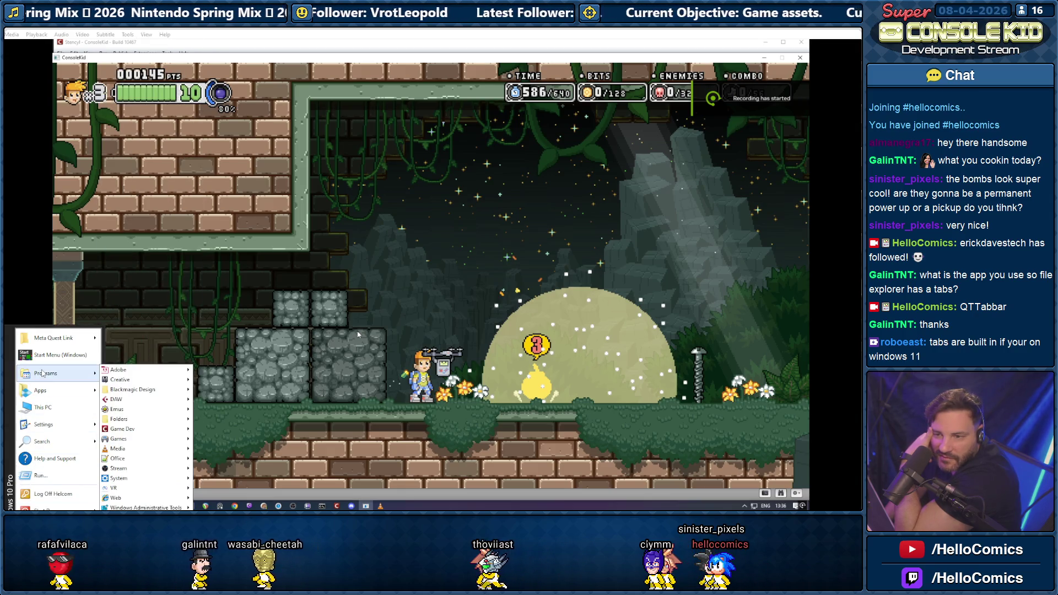
pyautogui.moveTo(118, 369)
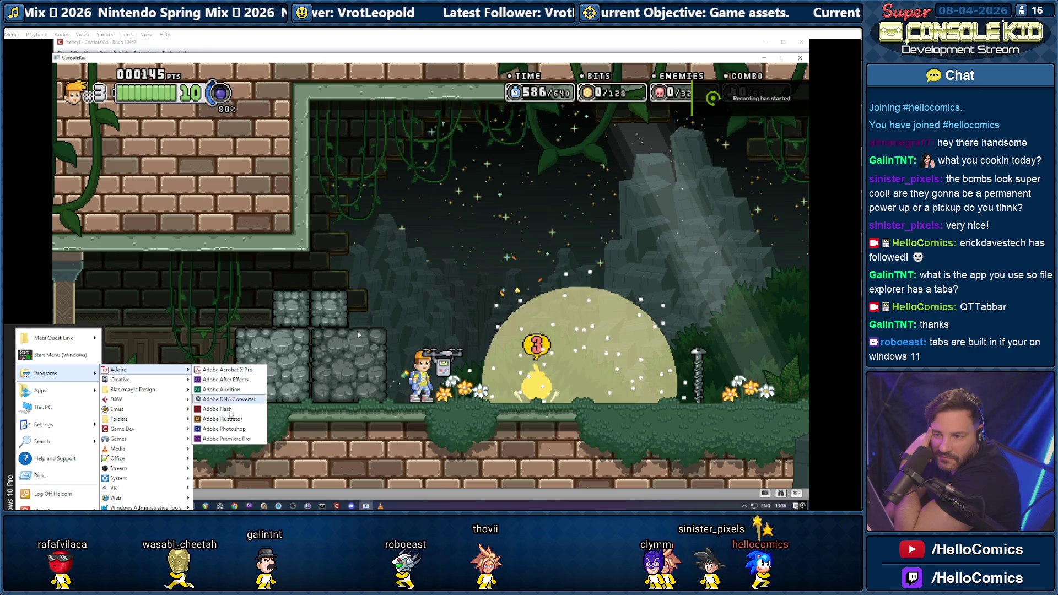
pyautogui.click(351, 282)
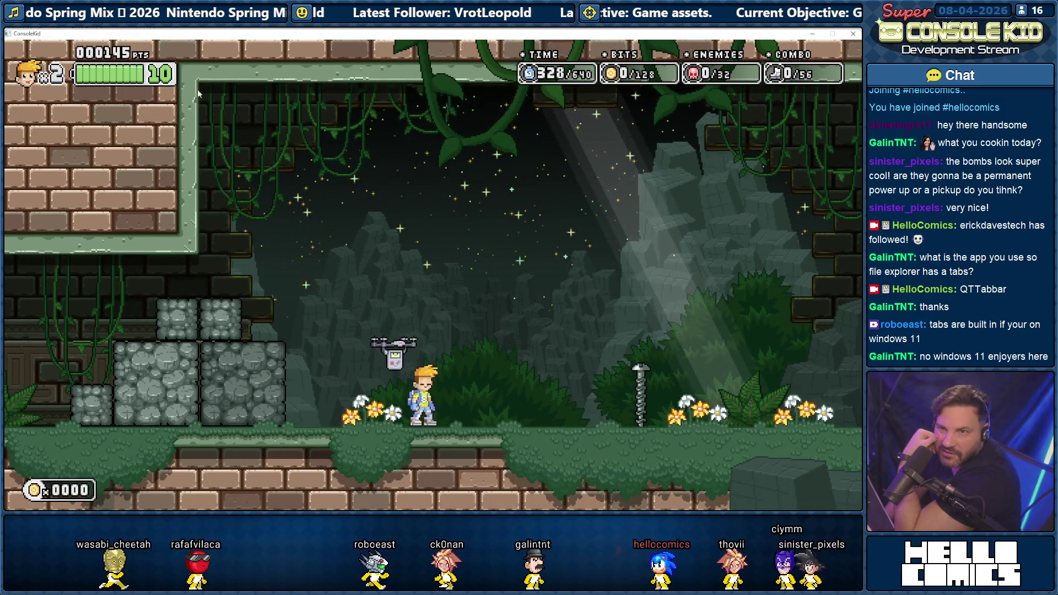
pyautogui.press('Right')
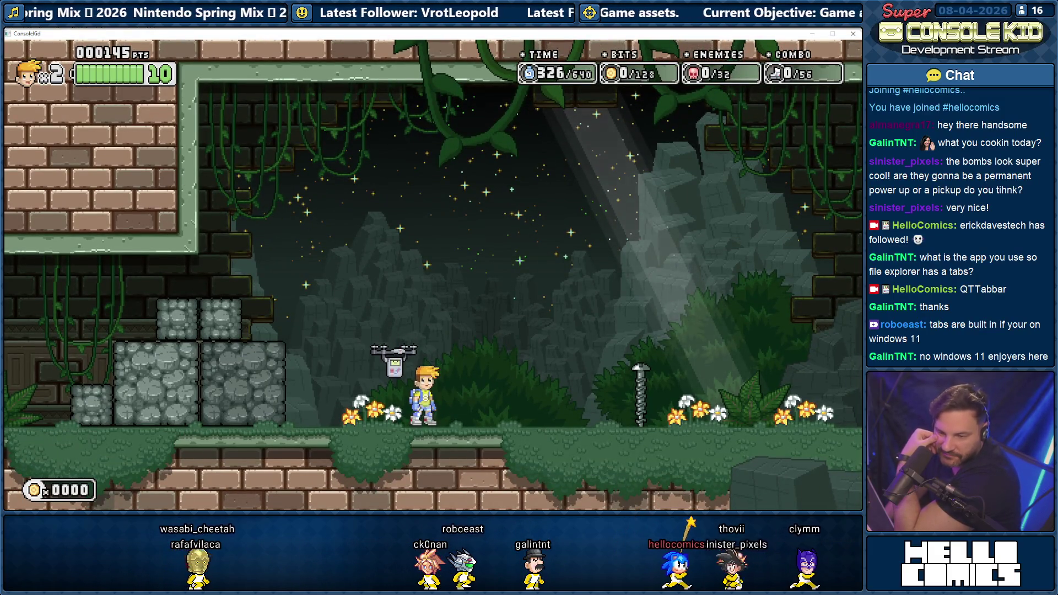
pyautogui.press('super')
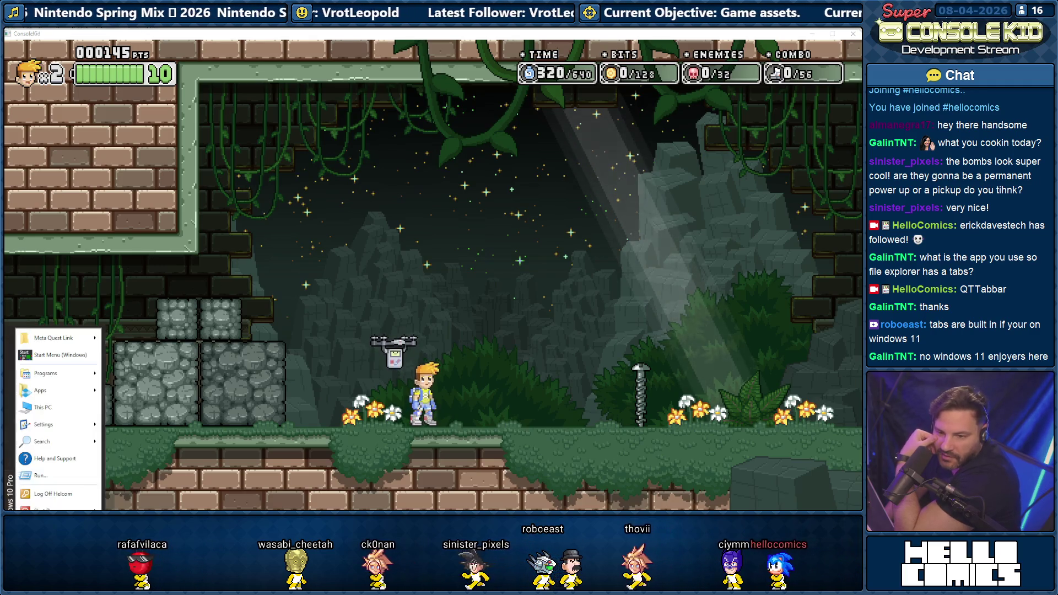
pyautogui.moveTo(47, 336)
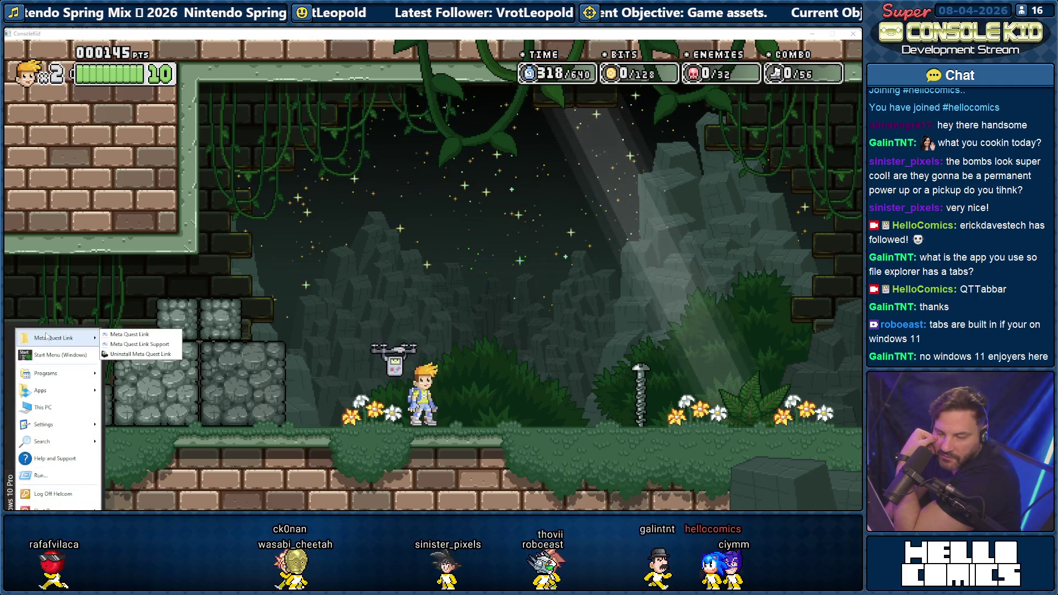
pyautogui.click(157, 486)
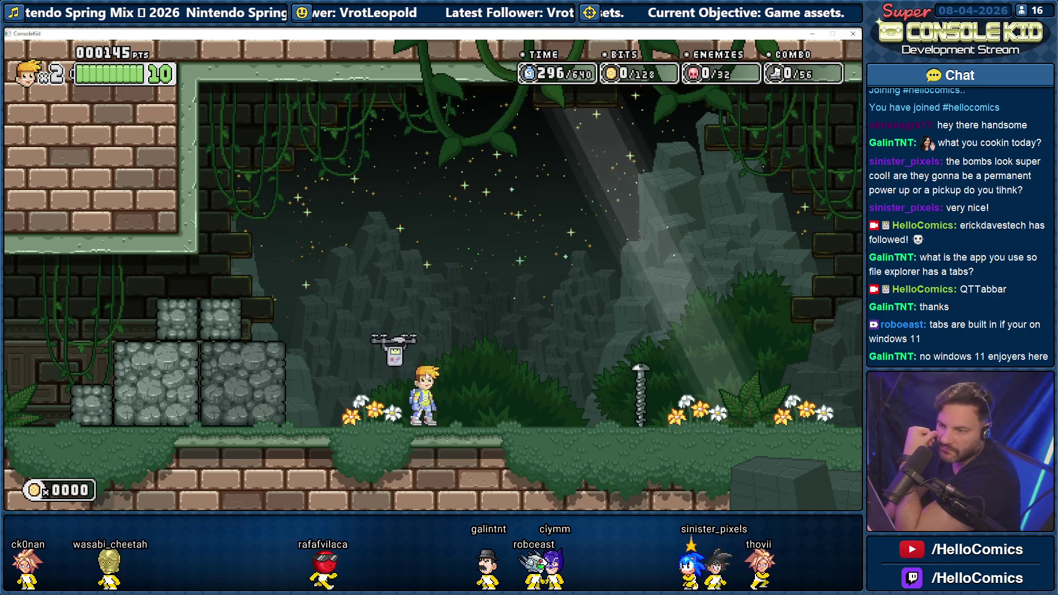
# - Jump and move the character left and right around the starting area
pyautogui.press('space')
pyautogui.press('Left')
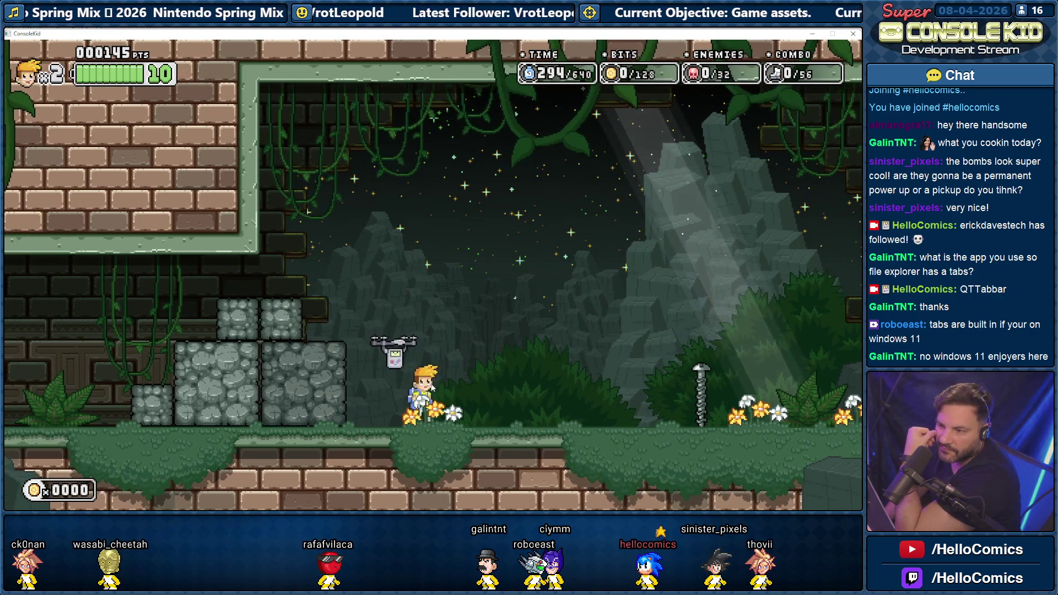
pyautogui.press('space')
pyautogui.press('Right')
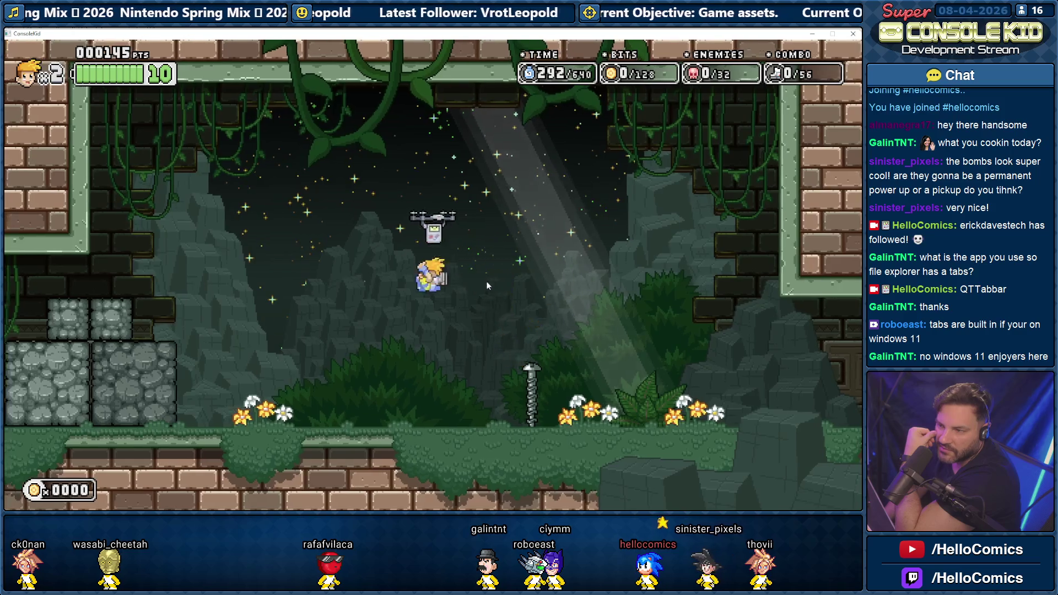
pyautogui.press('space')
pyautogui.press('Right')
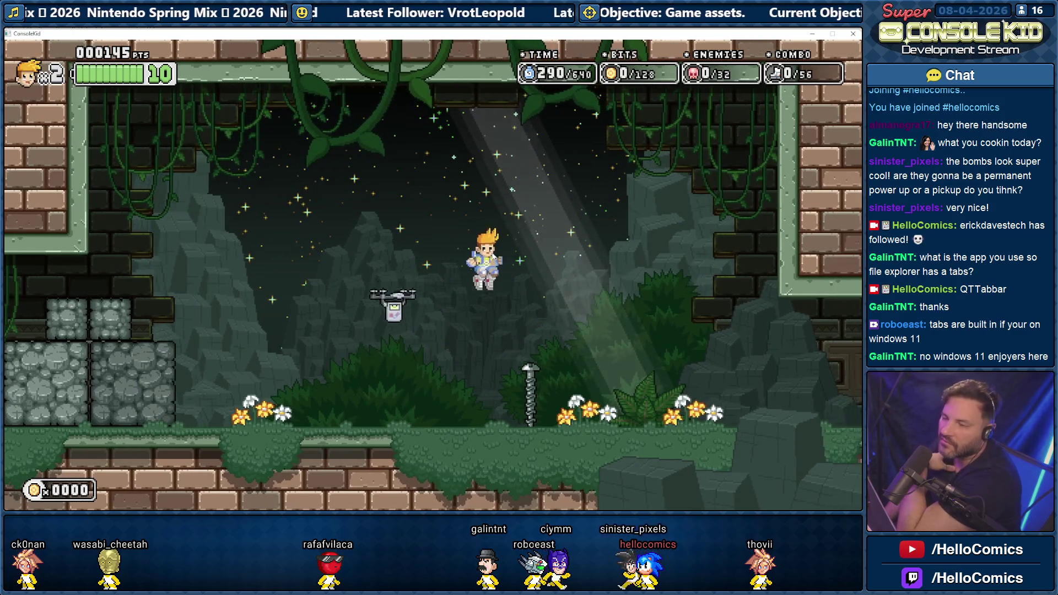
pyautogui.press('Left')
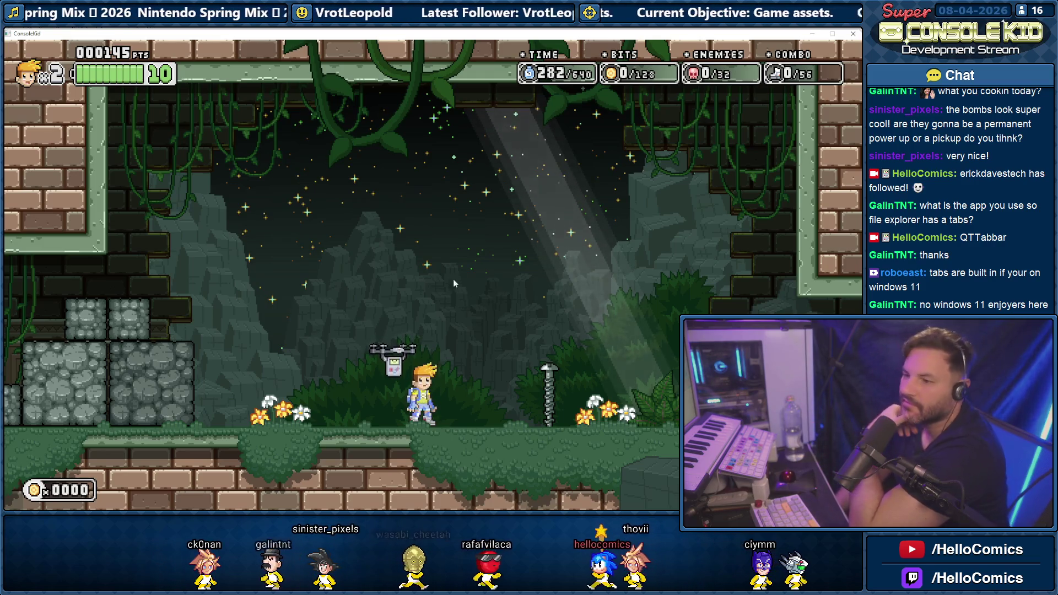
# - Jump onto the brick ledge, smash stone blocks moving left, and collect a coin
pyautogui.press('Left')
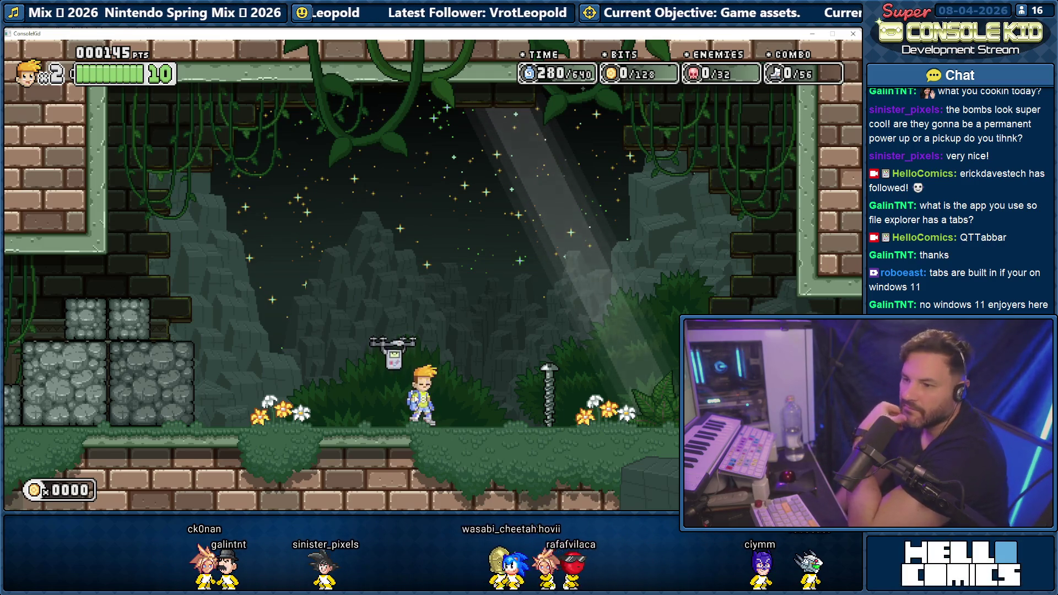
pyautogui.press('space')
pyautogui.press('Right')
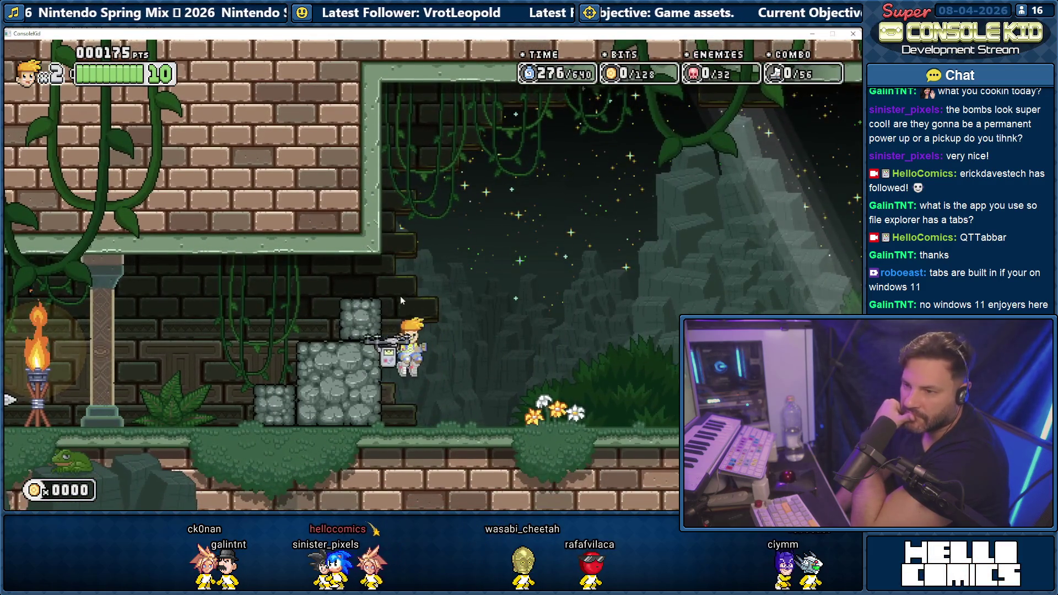
pyautogui.press('space')
pyautogui.press('Left')
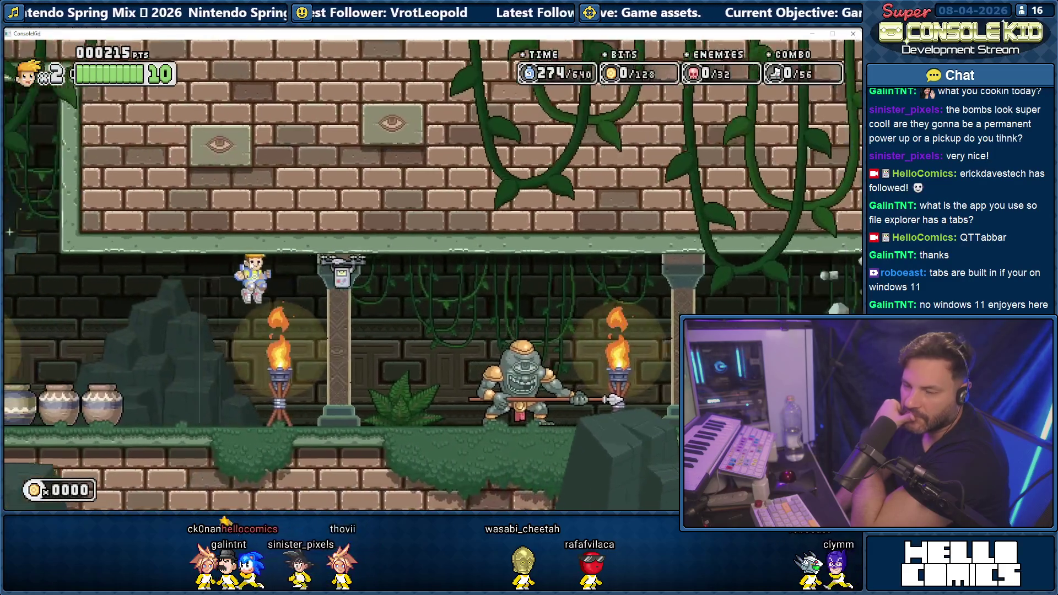
pyautogui.press('Left')
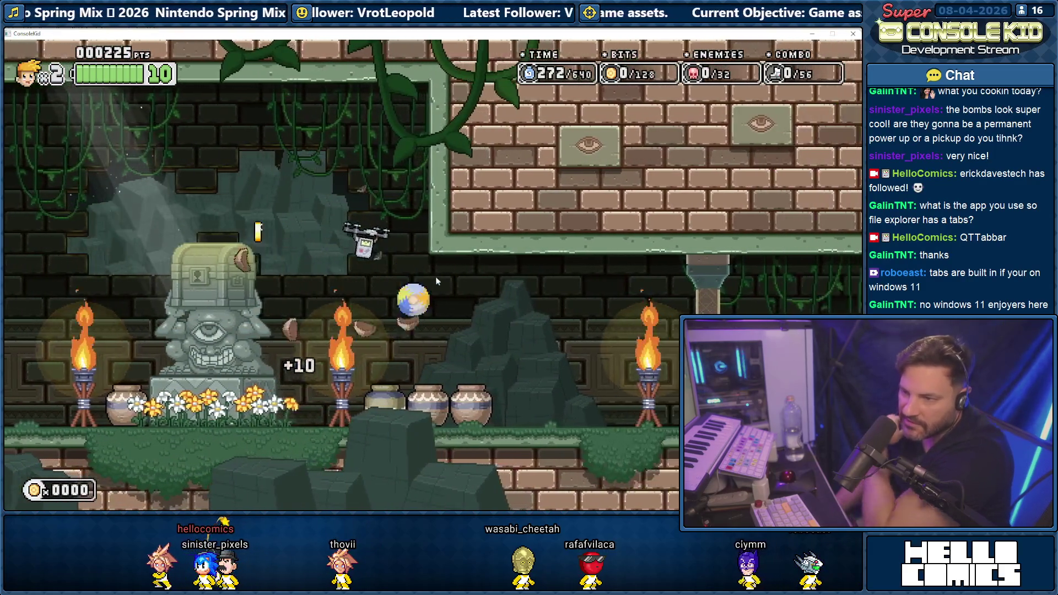
pyautogui.press('Left')
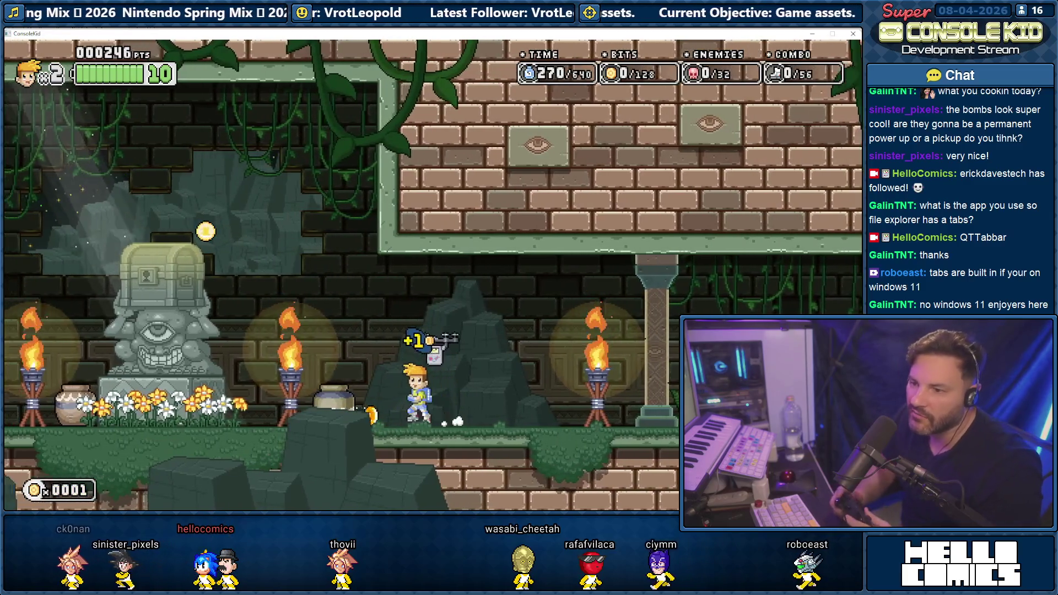
pyautogui.press('space')
pyautogui.press('Left')
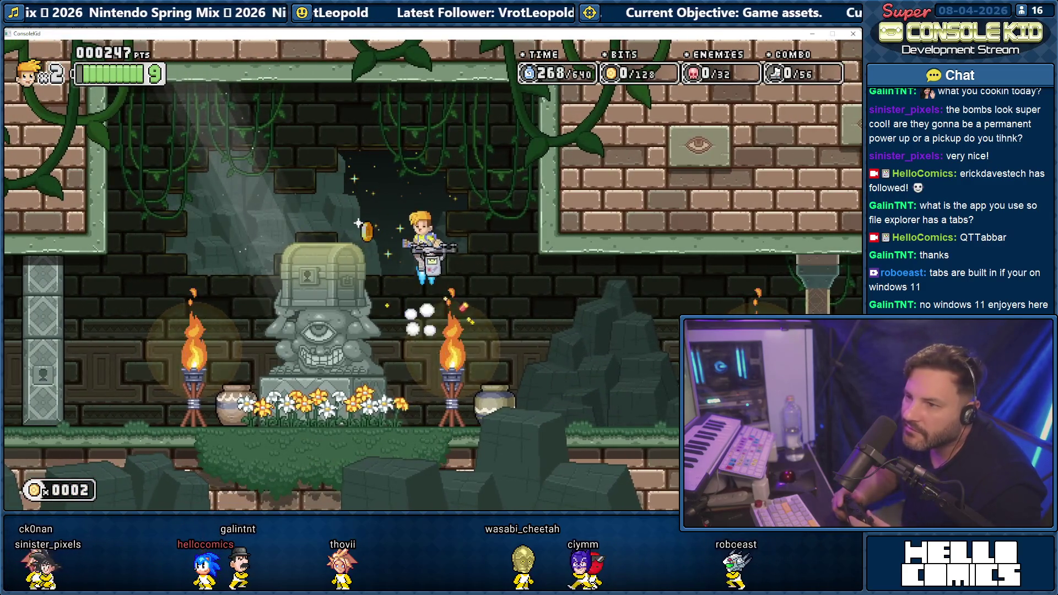
# - Jetpack back and forth above the statue
pyautogui.press('Right')
pyautogui.press('space')
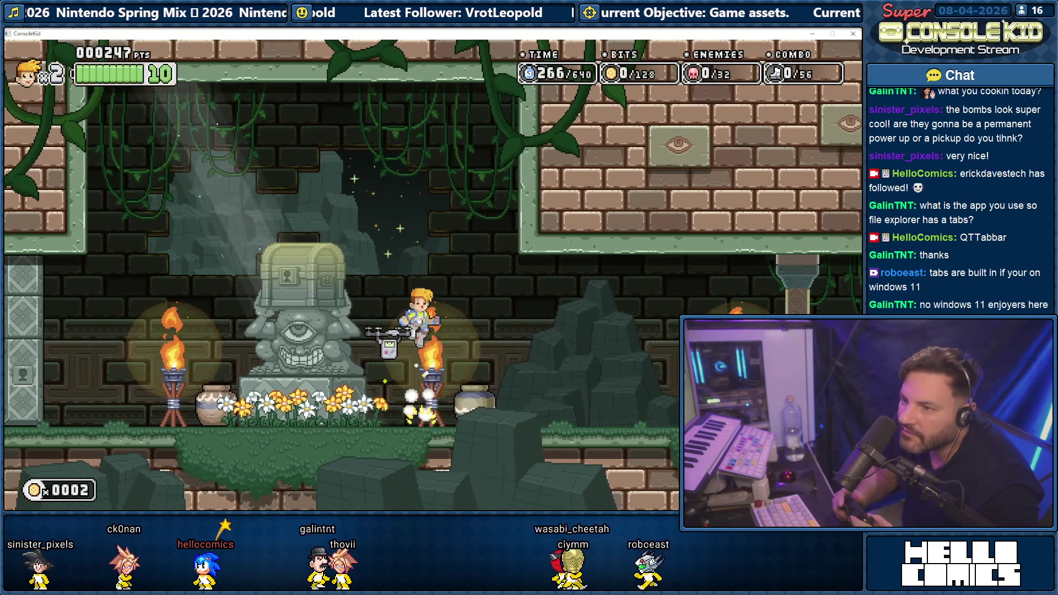
pyautogui.press('Right')
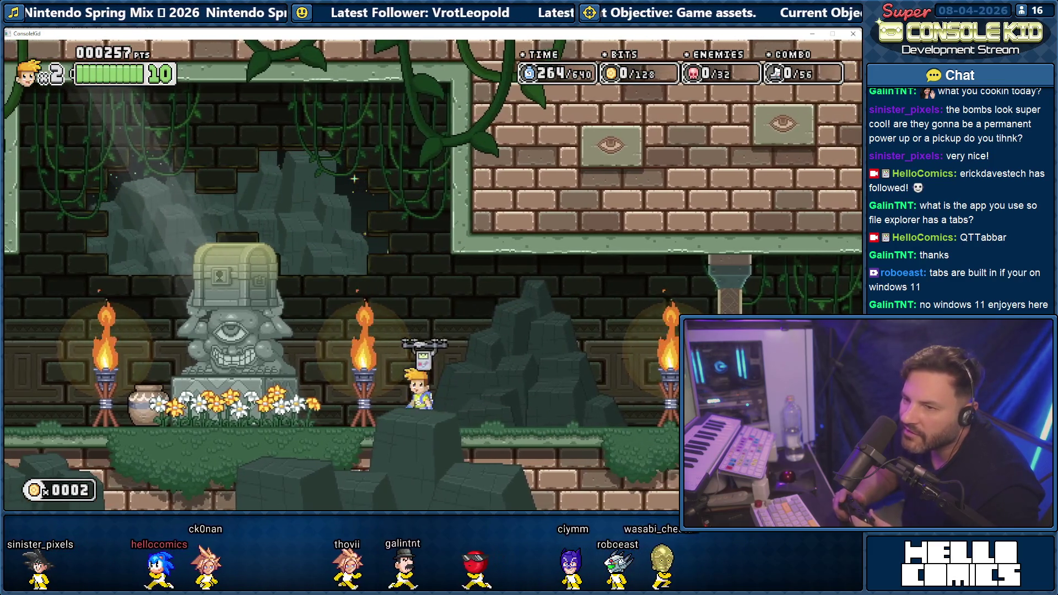
pyautogui.press('space')
pyautogui.press('Left')
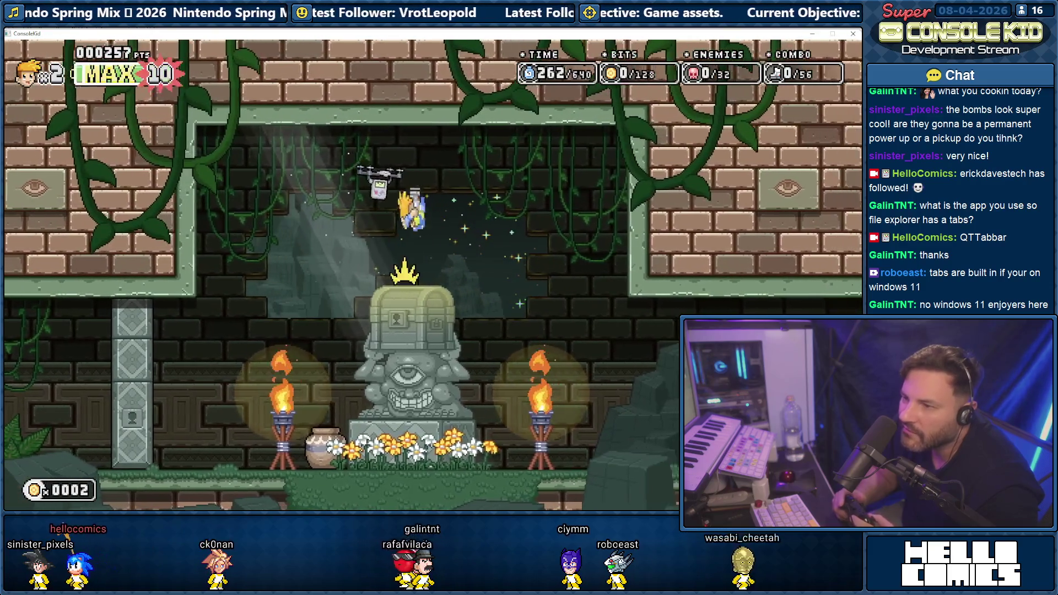
# - Run right past the torches, defeat the stone enemy, then pause and close the test game
pyautogui.press('Right')
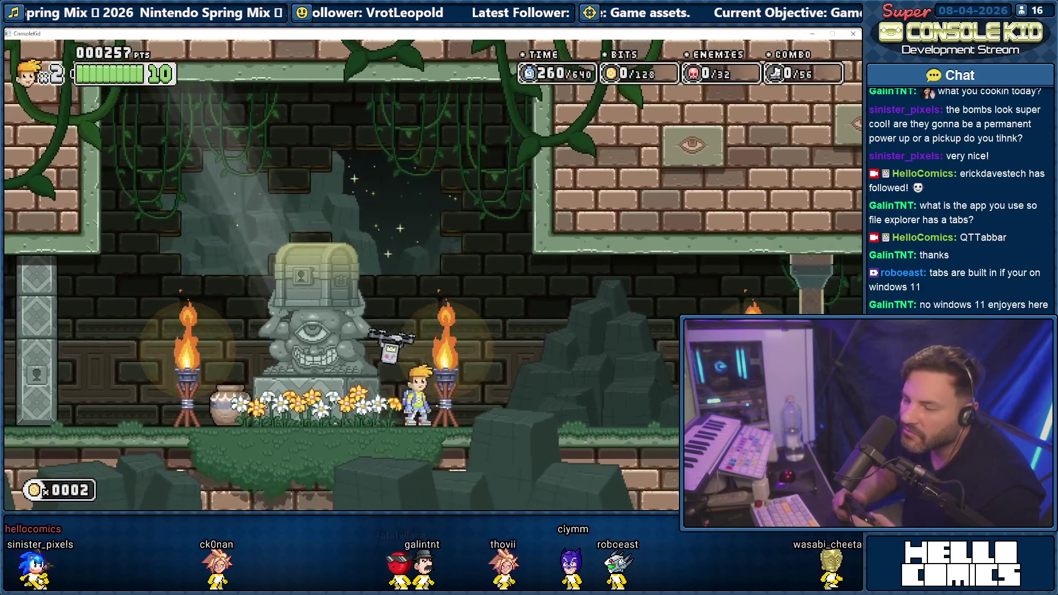
pyautogui.press('Right')
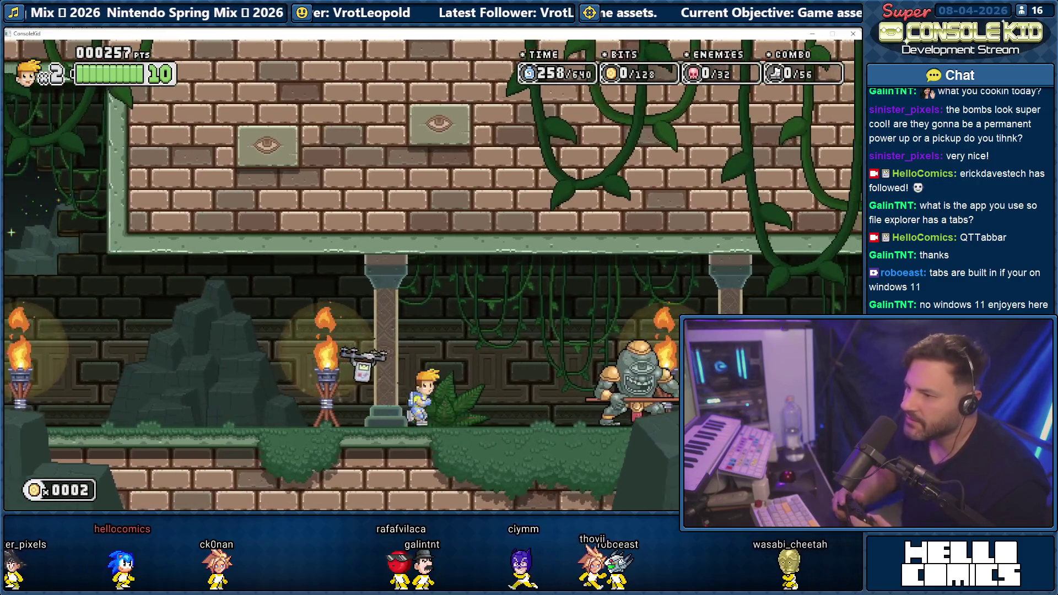
pyautogui.press('Right')
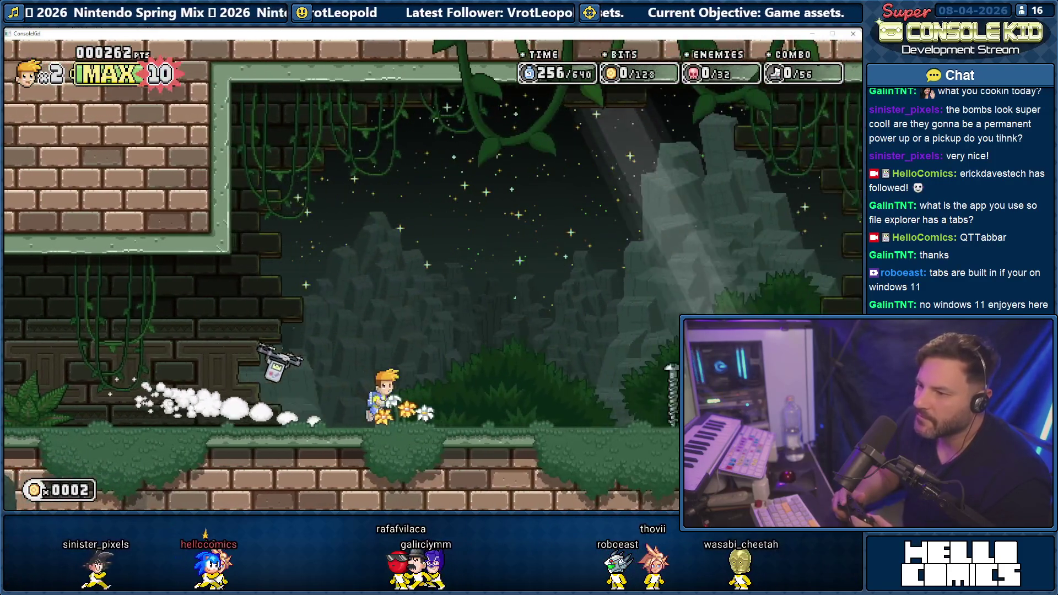
pyautogui.press('Right')
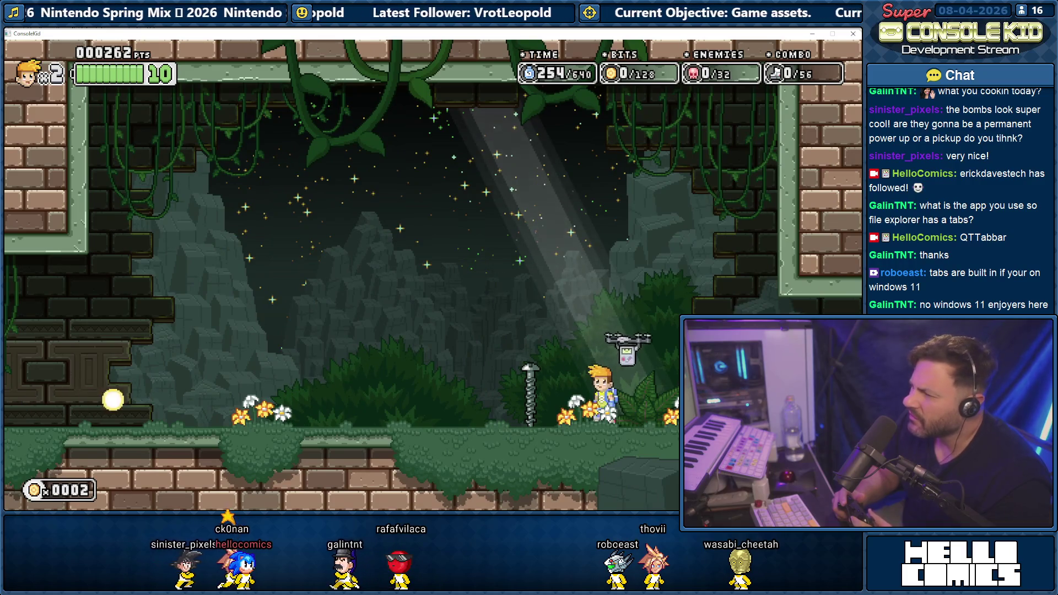
pyautogui.press('Escape')
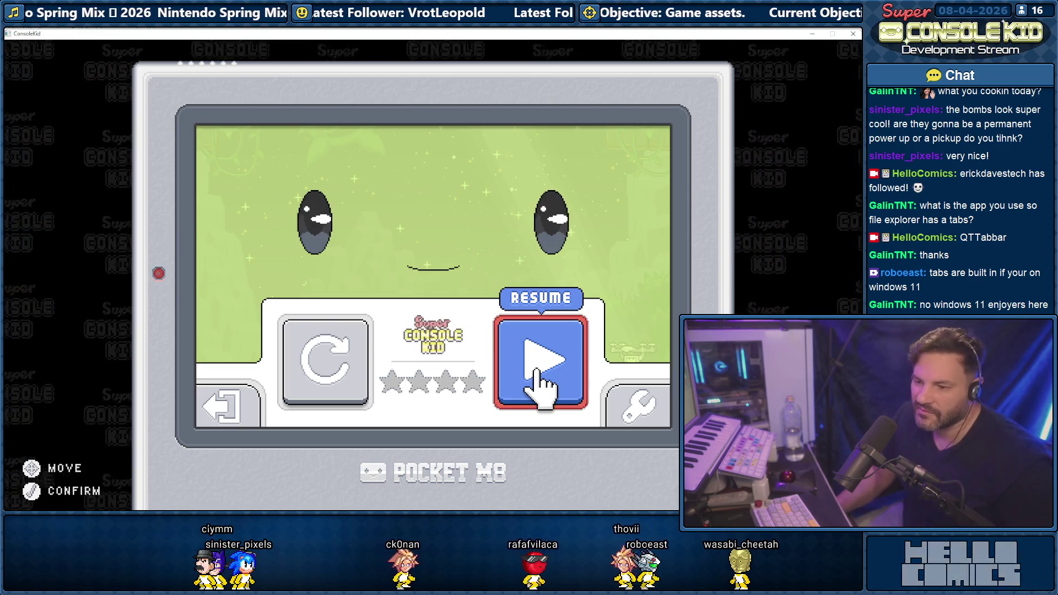
pyautogui.hotkey('alt', 'F4')
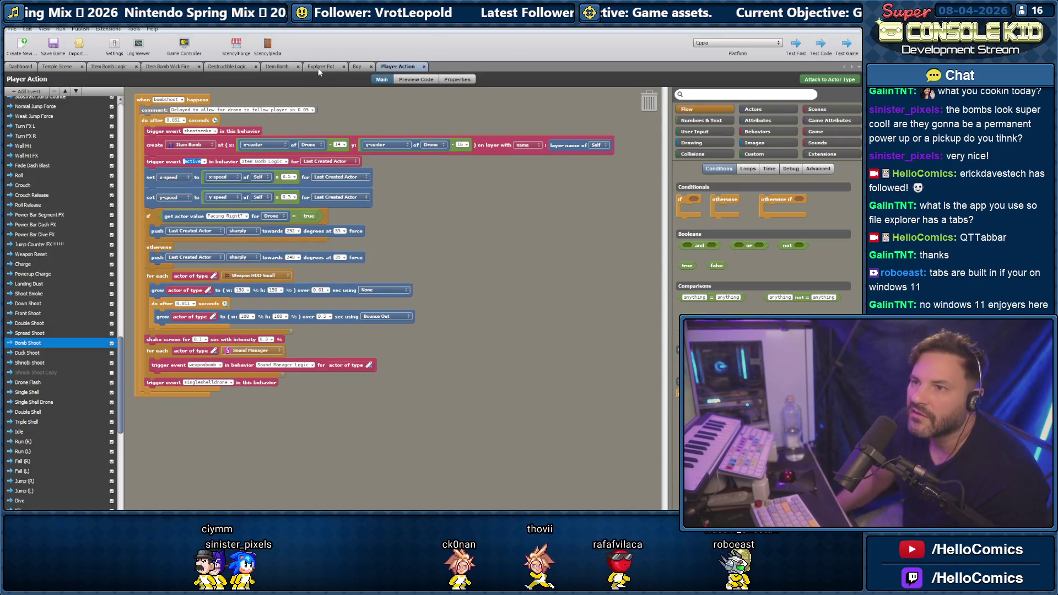
# - Open the Explorer Pot's collision shapes, zoom in, and cancel adding a circle shape
pyautogui.click(318, 67)
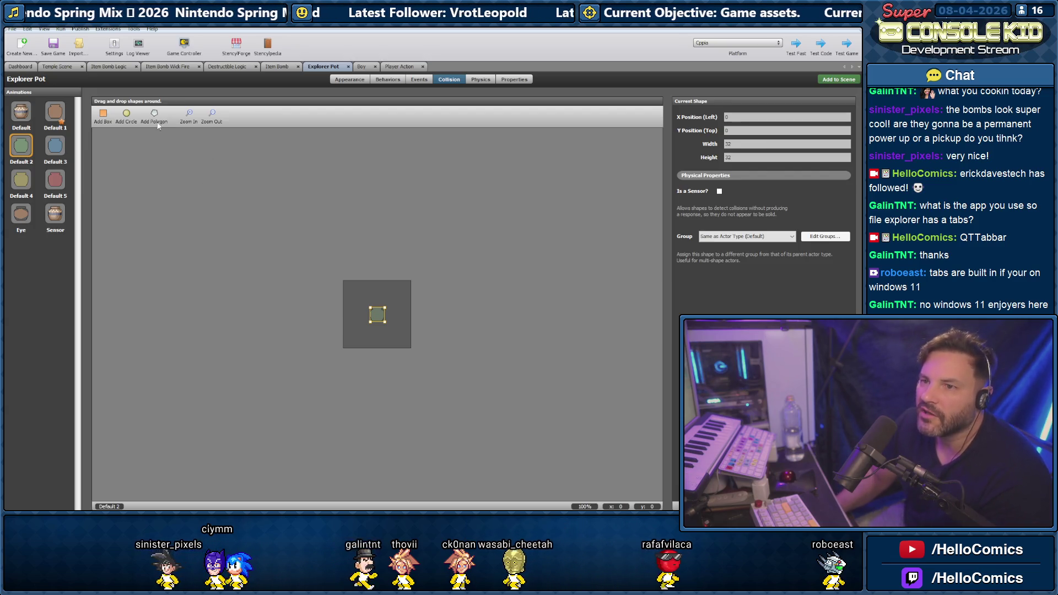
pyautogui.click(188, 113)
pyautogui.click(189, 114)
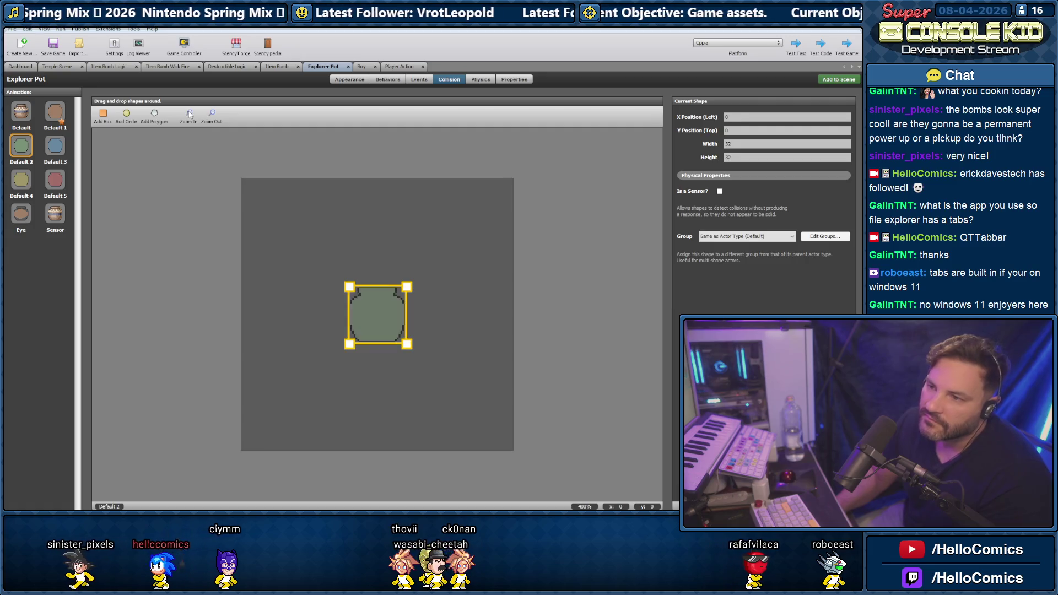
pyautogui.click(189, 113)
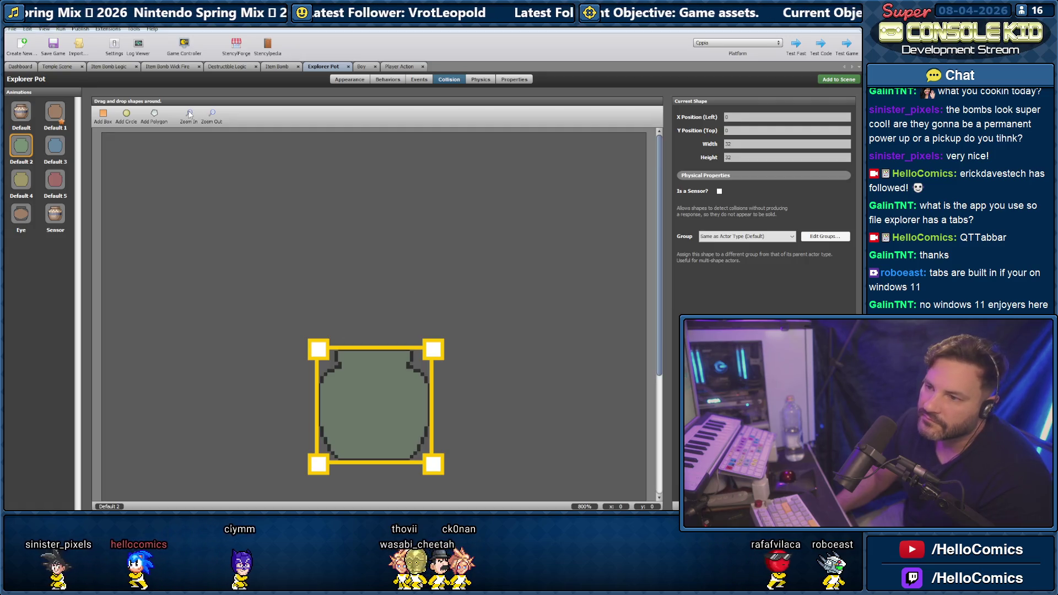
pyautogui.click(127, 119)
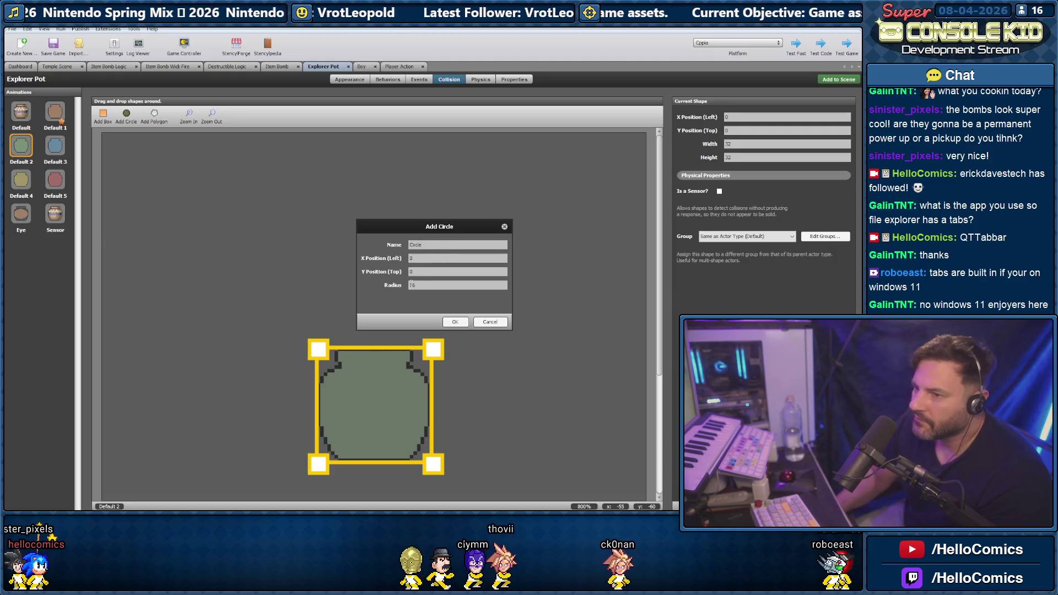
pyautogui.click(490, 325)
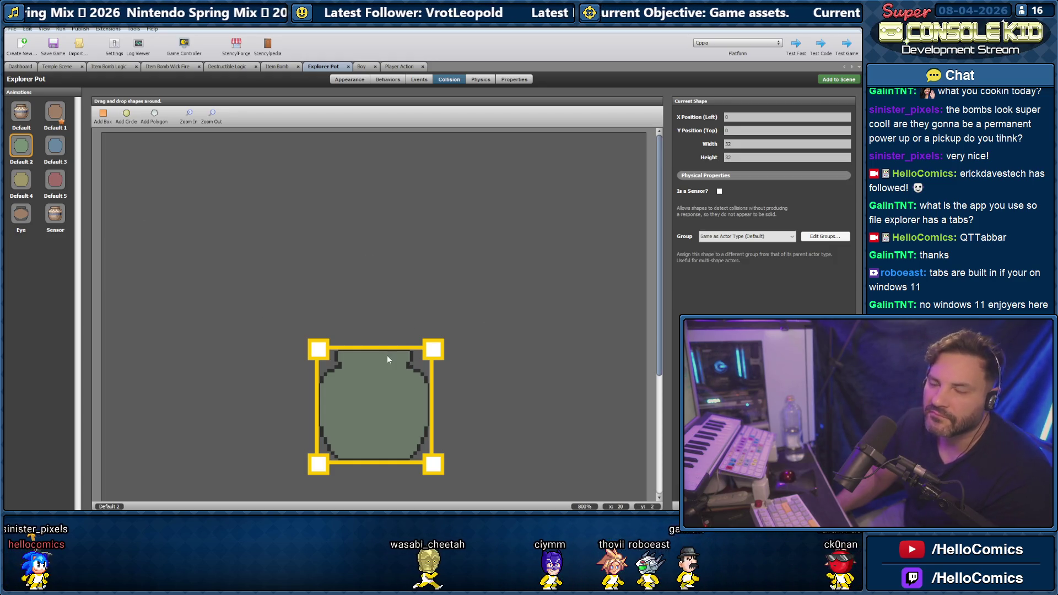
# - Close the Explorer Pot, Boy, Player Action, Item Bomb, Destructible Logic and both bomb logic editors
pyautogui.middleClick(338, 67)
pyautogui.middleClick(338, 67)
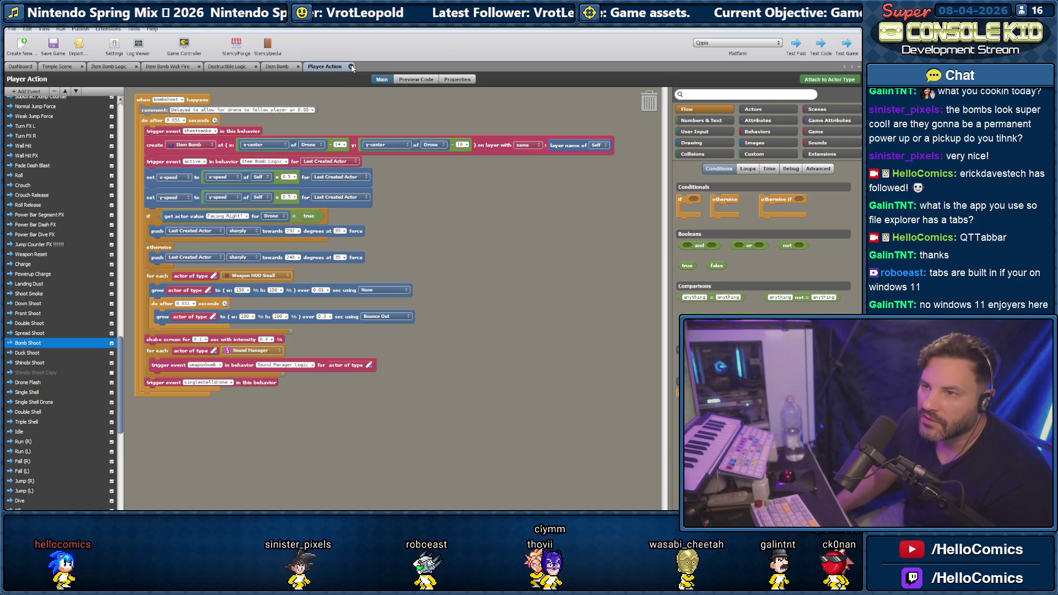
pyautogui.click(351, 66)
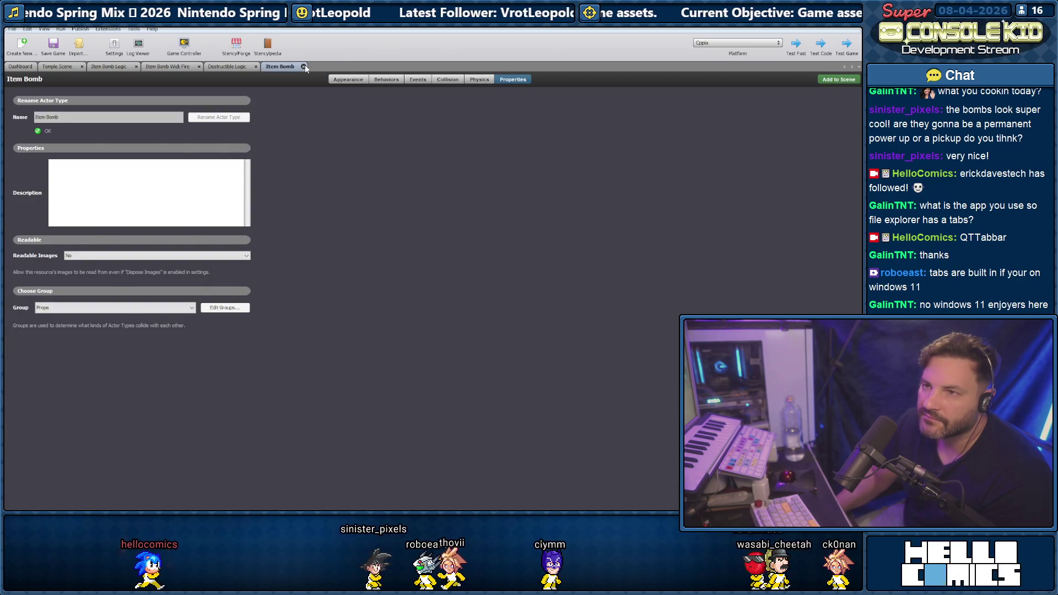
pyautogui.click(304, 67)
pyautogui.click(256, 67)
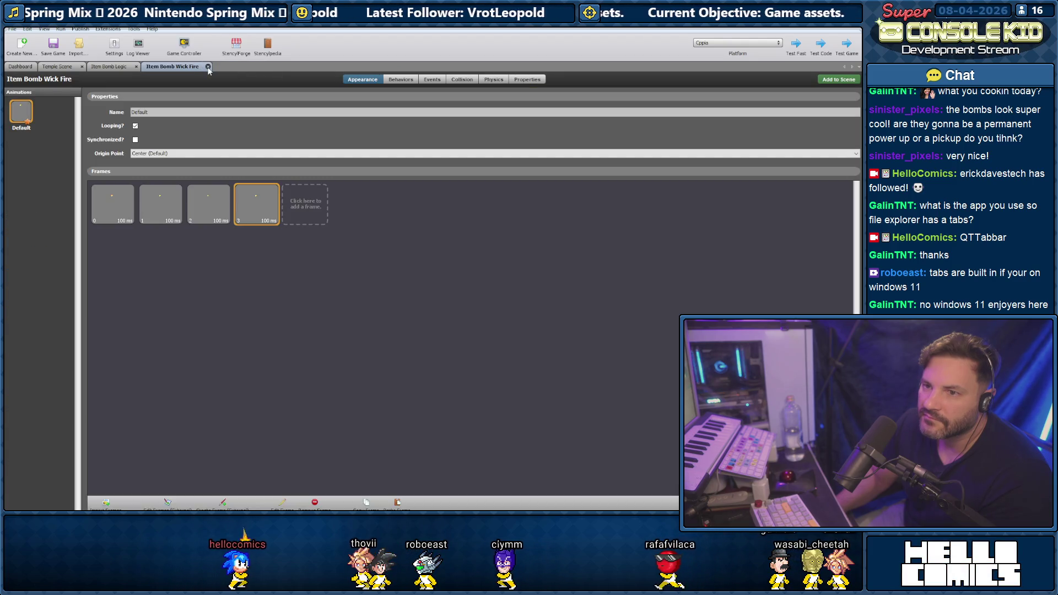
pyautogui.click(207, 66)
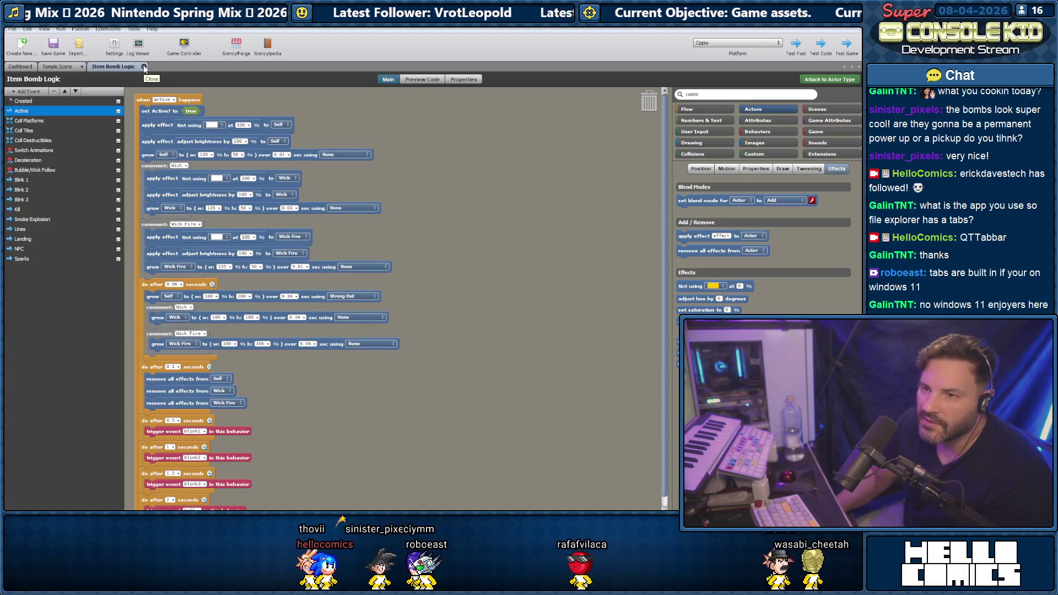
pyautogui.click(144, 67)
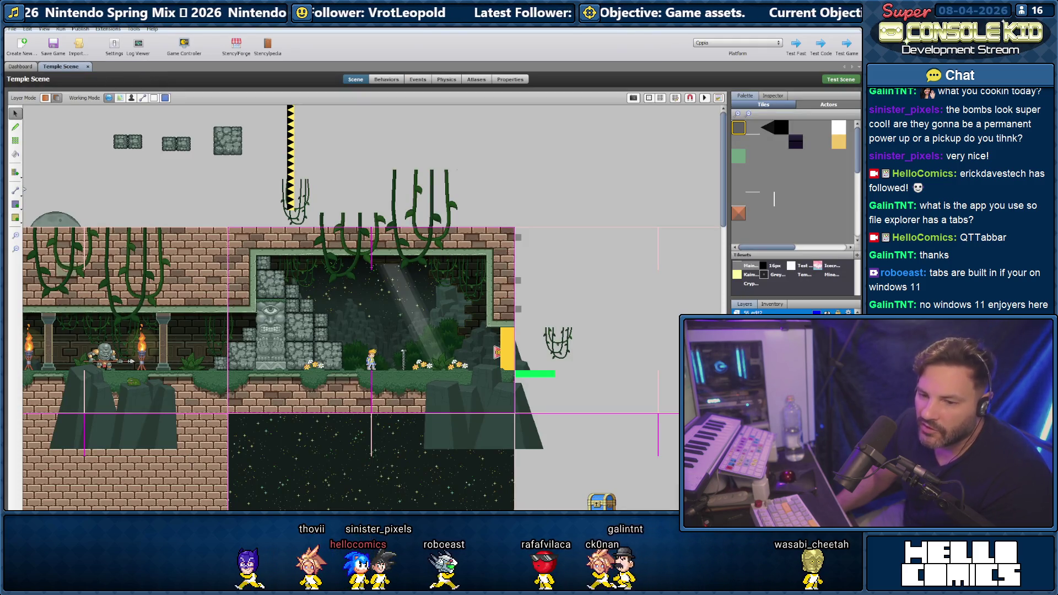
# - Launch Notepad++ from the Start search
pyautogui.press('super')
pyautogui.write('n')
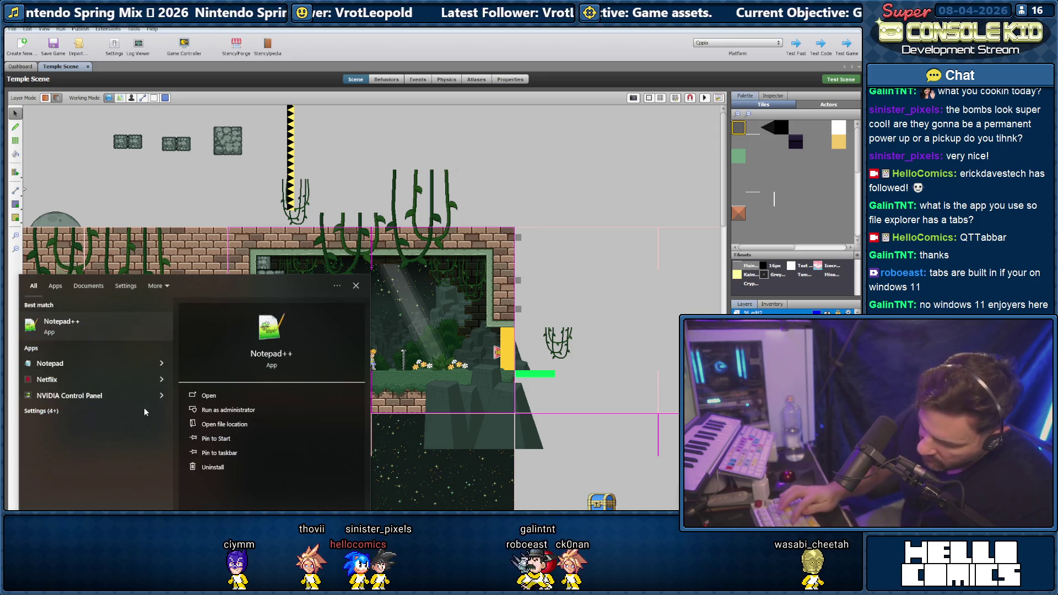
pyautogui.write('otepad')
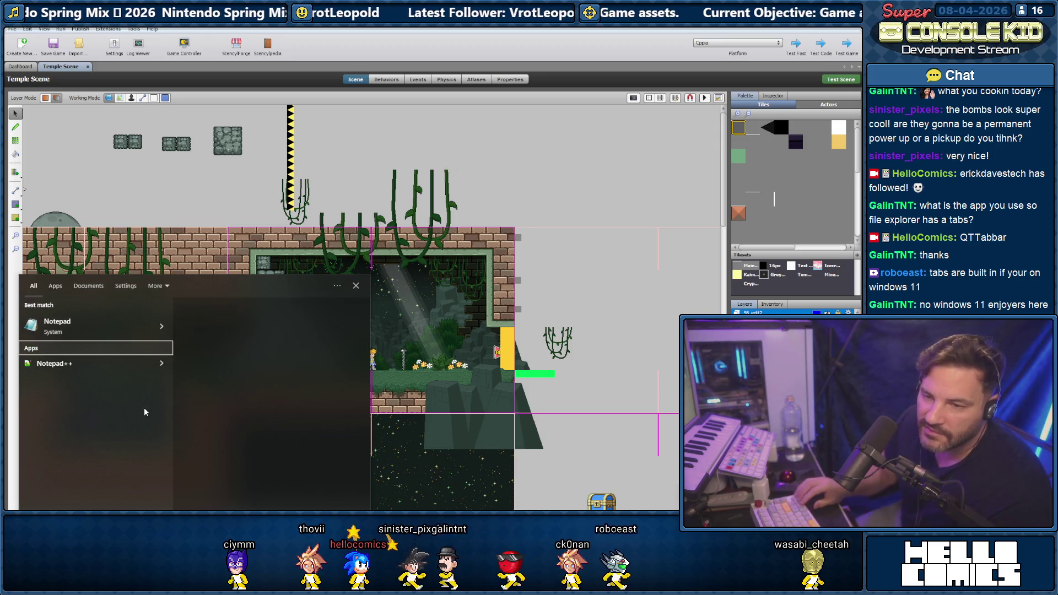
pyautogui.press('Down')
pyautogui.press('Return')
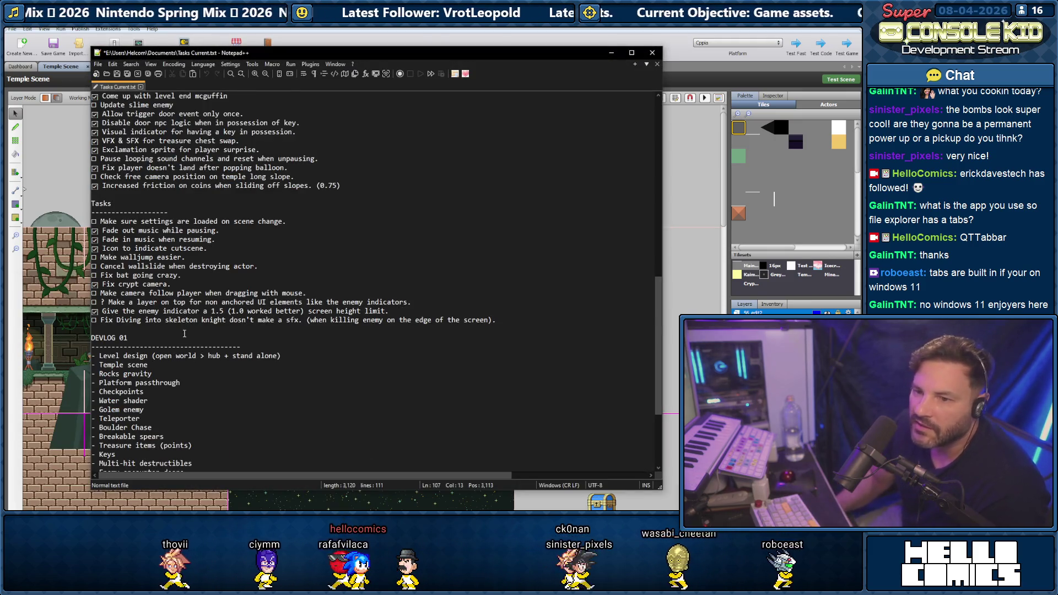
# - Add blank lines after the Boss arena line to start a DEVLOG 02 section
pyautogui.scroll(-5, 185, 333)
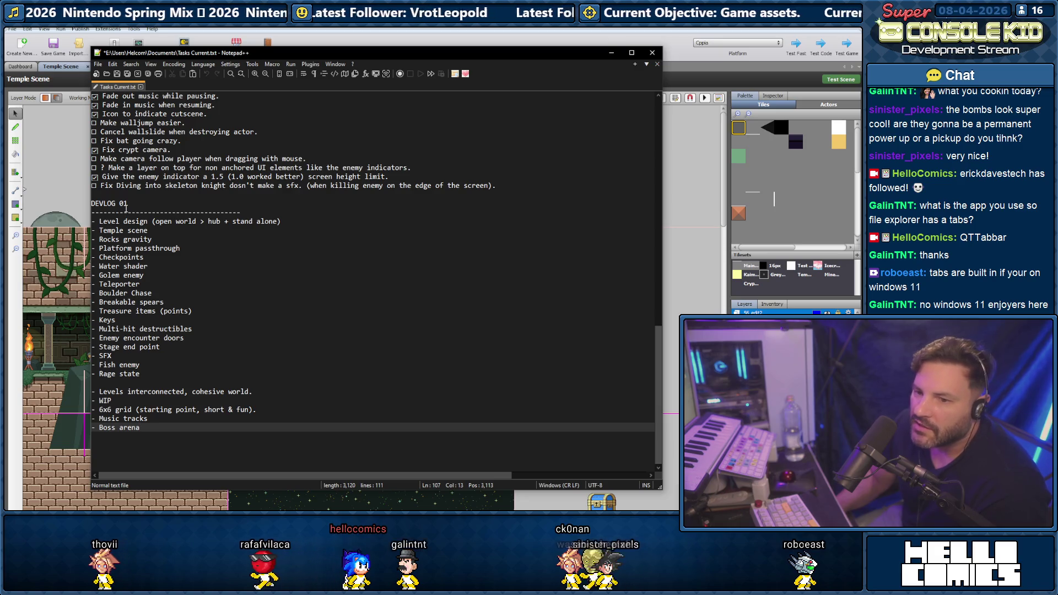
pyautogui.moveTo(137, 203); pyautogui.dragTo(91, 203)
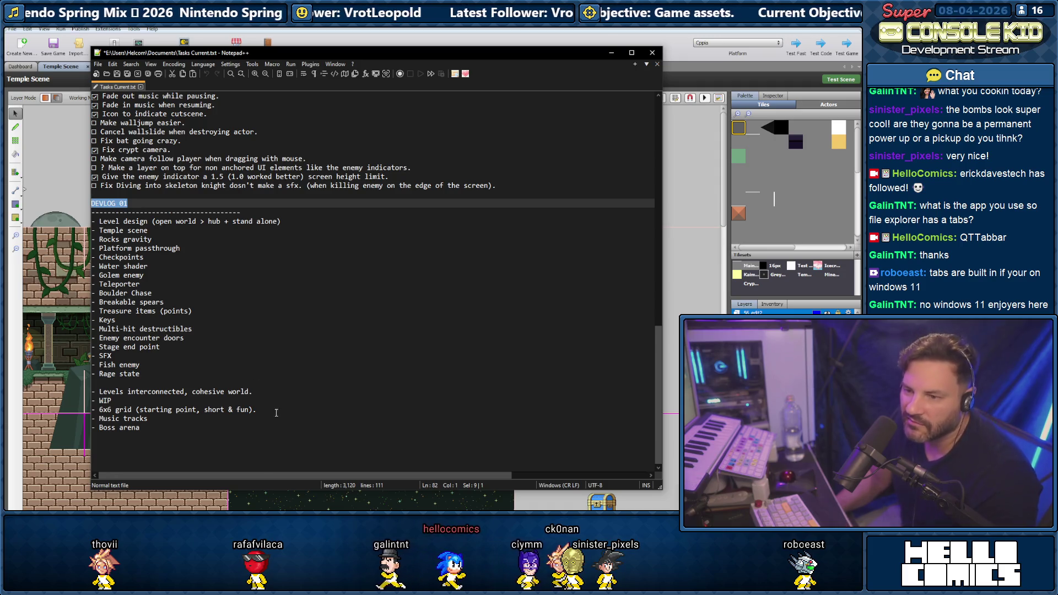
pyautogui.click(157, 427)
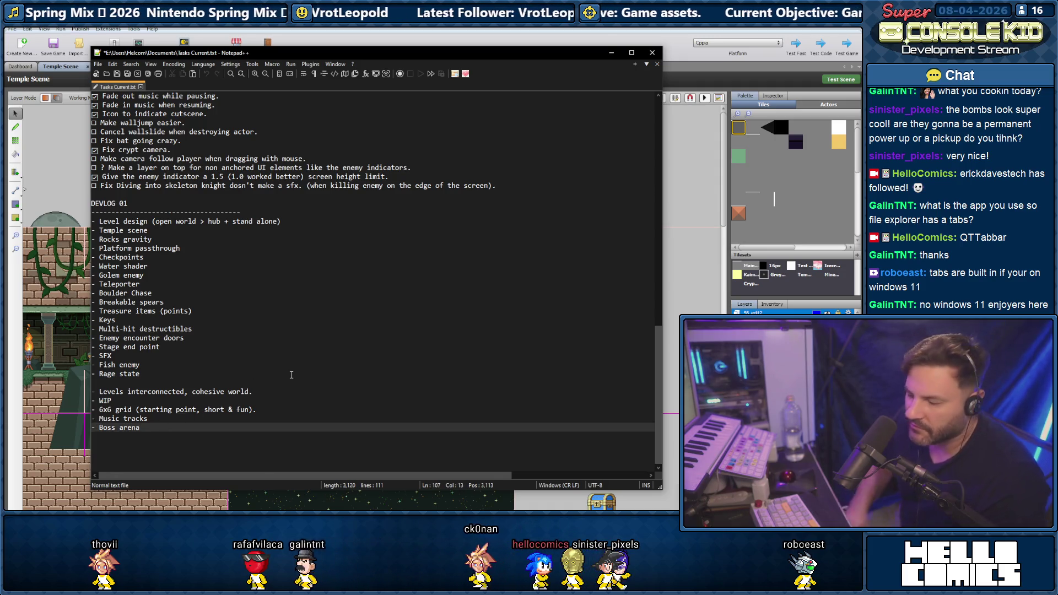
pyautogui.press('Return')
pyautogui.press('Return')
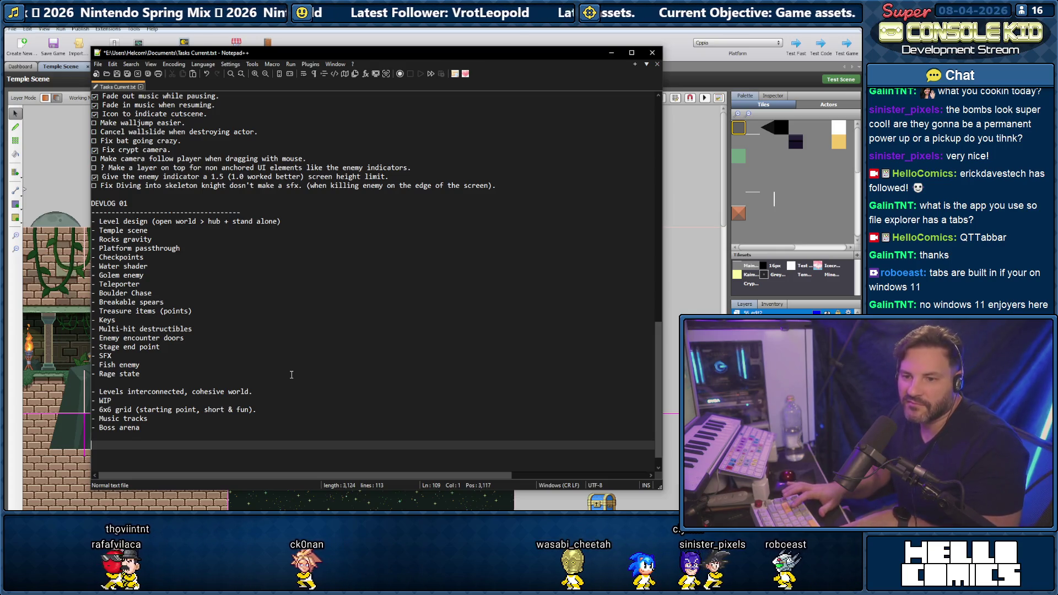
pyautogui.press('Return')
pyautogui.press('Return')
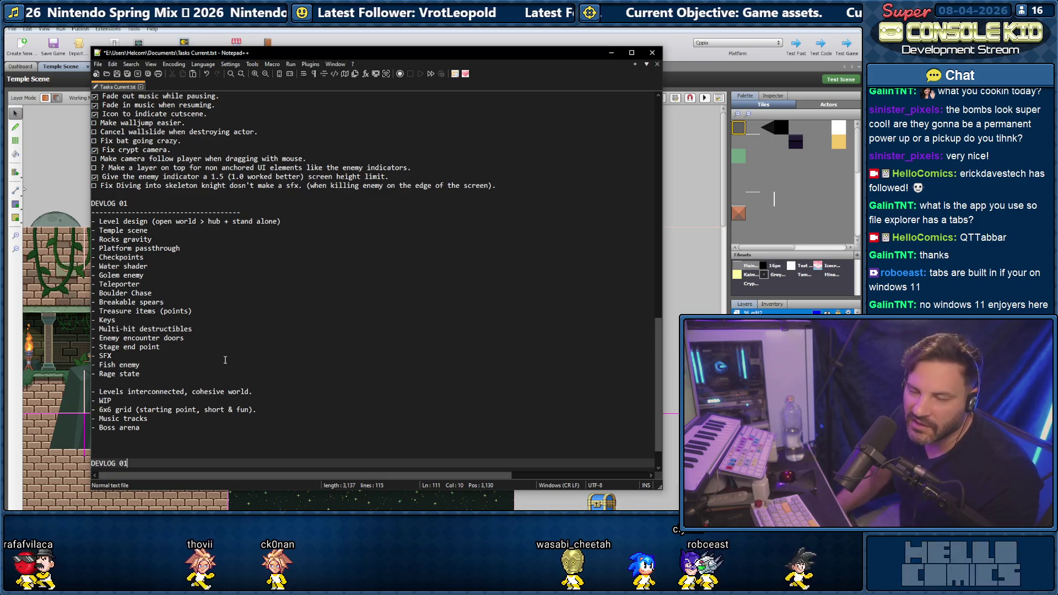
# - Put the dashed divider under DEVLOG 02, add a '- Water Mines' entry, and return to the game
pyautogui.scroll(-2, 157, 334)
pyautogui.write('2')
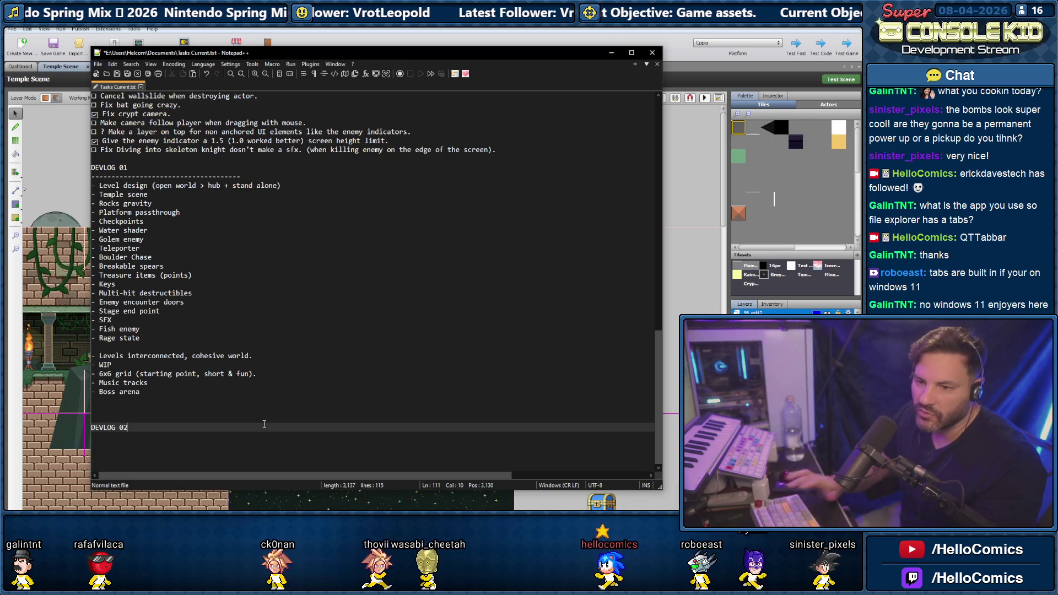
pyautogui.click(233, 176)
pyautogui.hotkey('shift', 'Home')
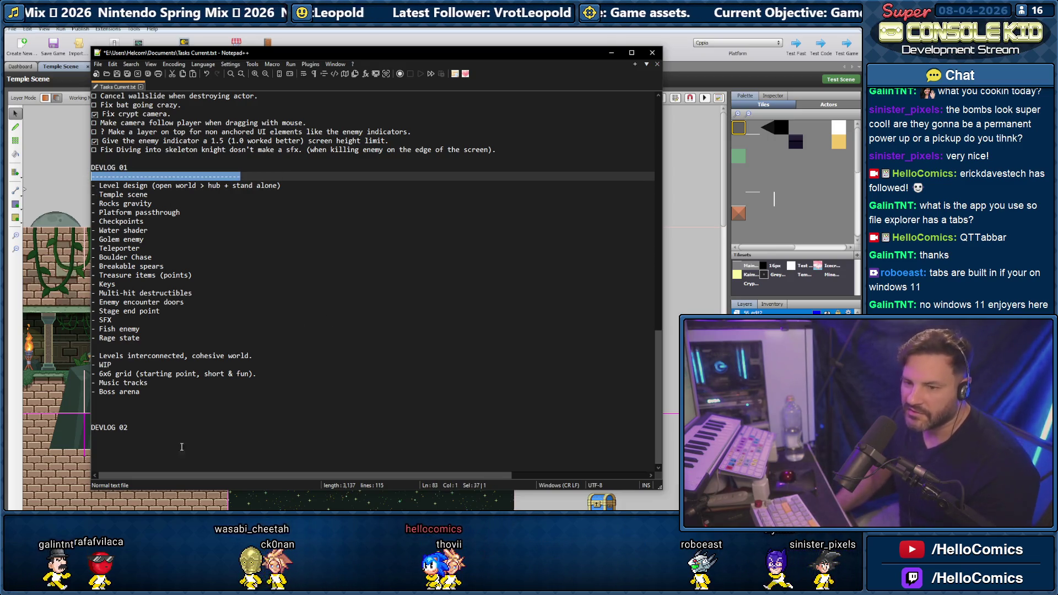
pyautogui.click(145, 425)
pyautogui.press('Return')
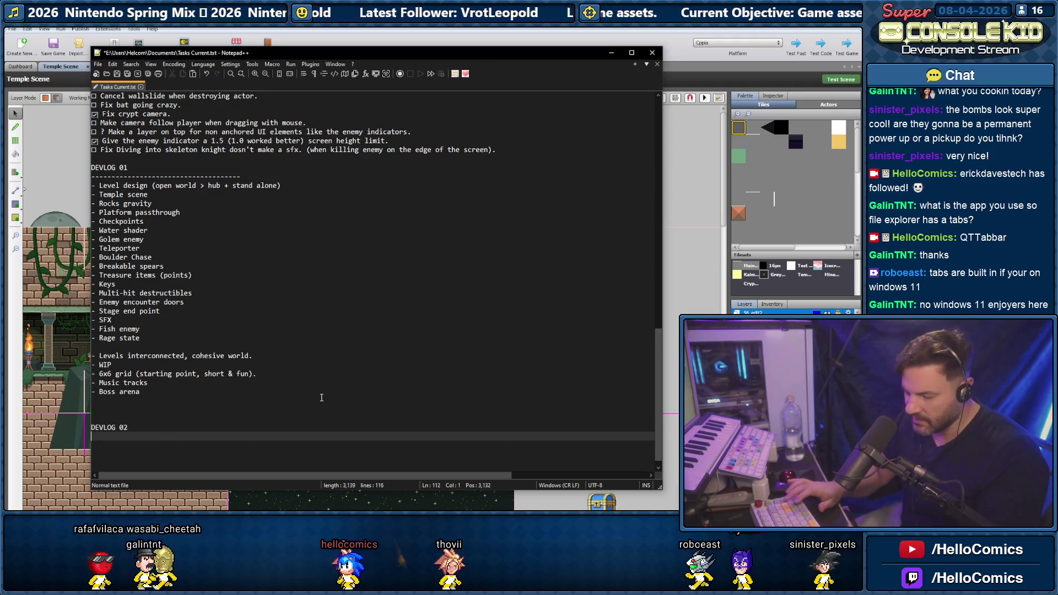
pyautogui.press('Return')
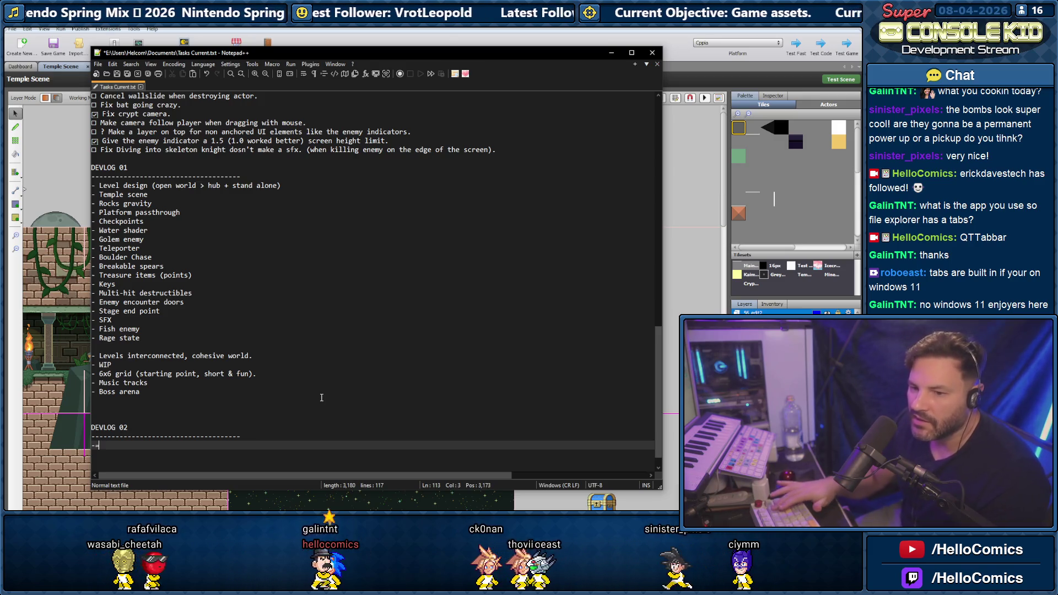
pyautogui.write('Mid')
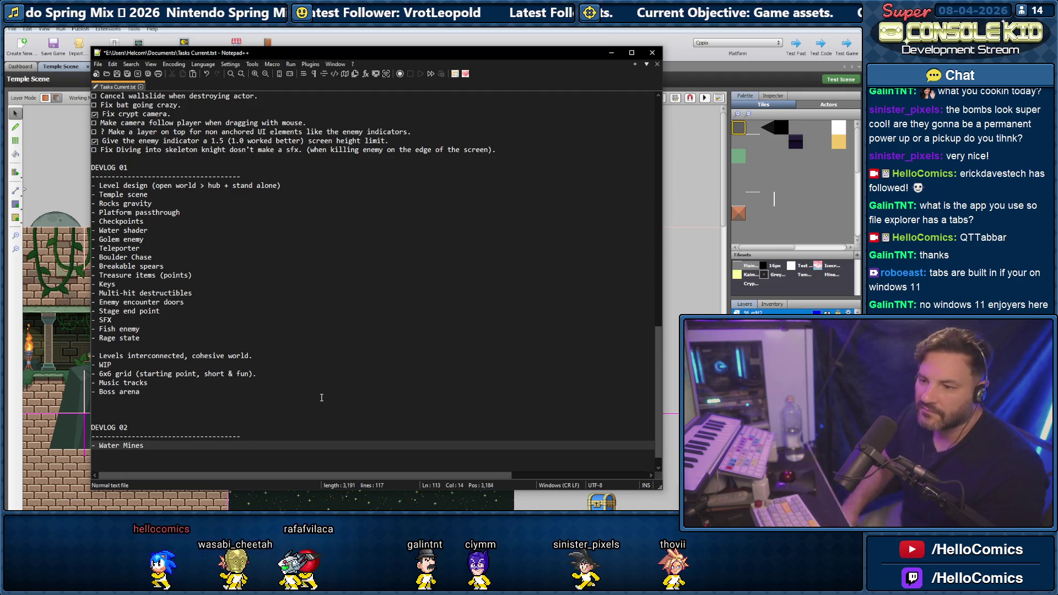
pyautogui.hotkey('alt', 'Tab')
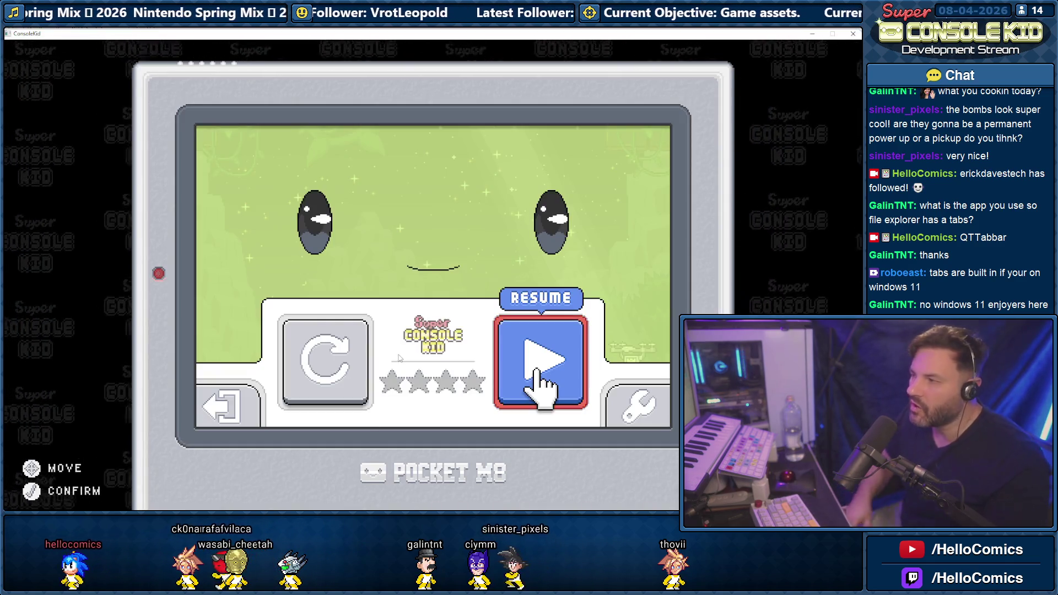
# - Resume play and jump into the drone for +250 points, then pause and return to Notepad++
pyautogui.press('Return')
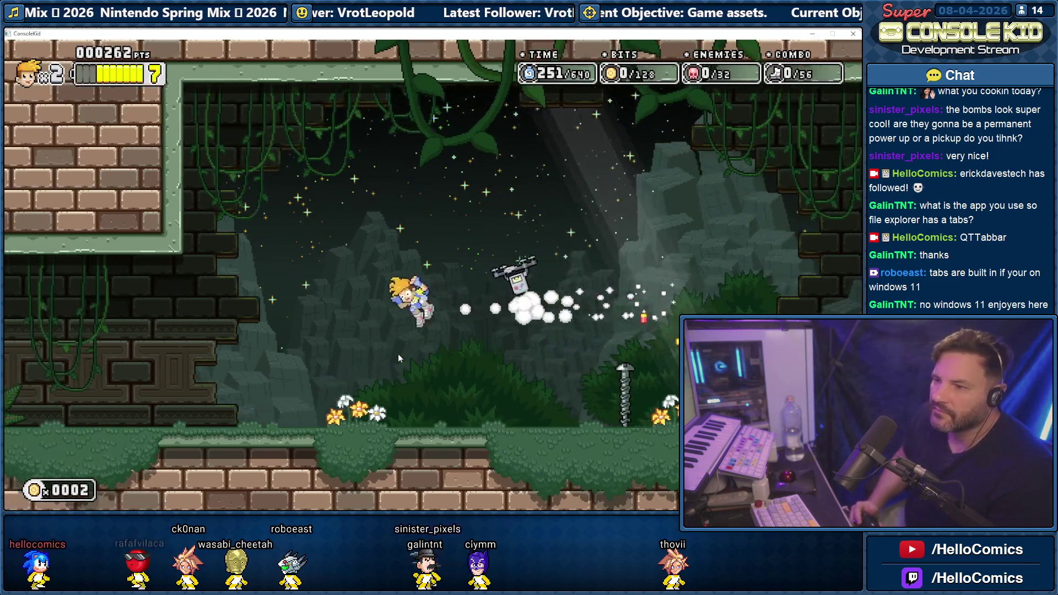
pyautogui.press('Right')
pyautogui.press('space')
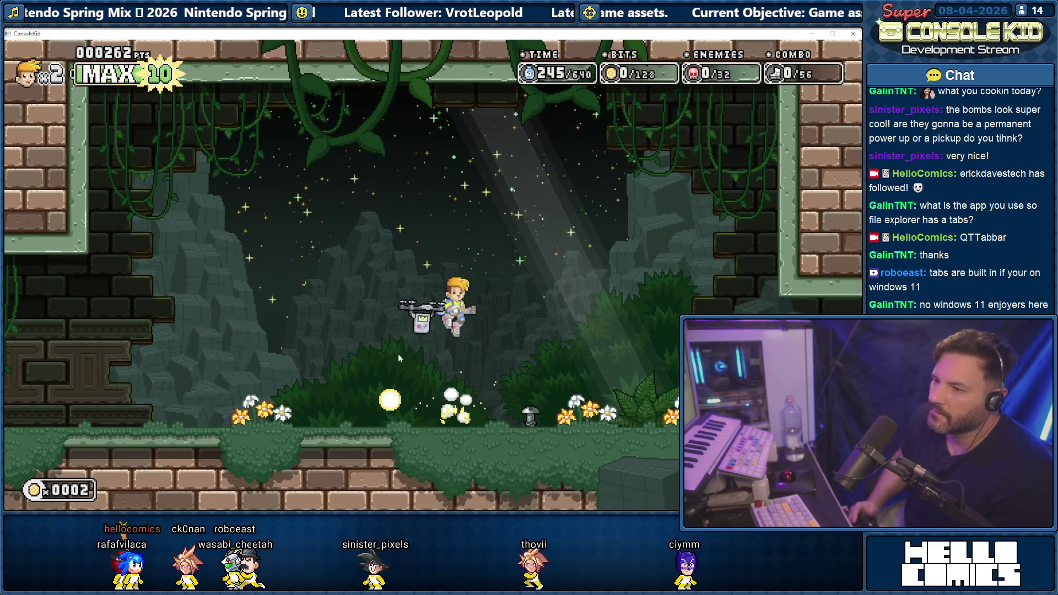
pyautogui.press('space')
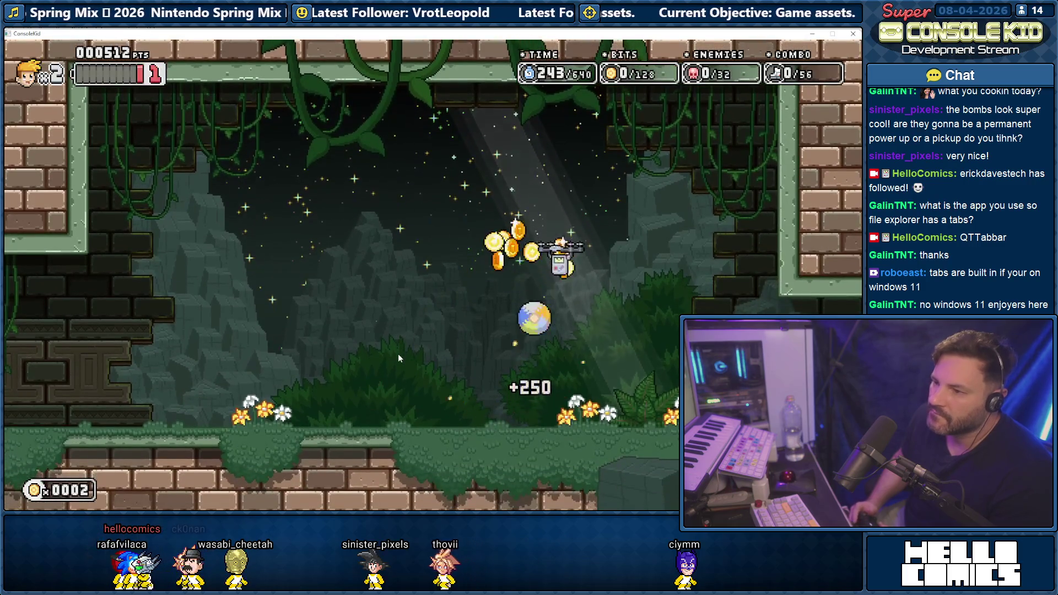
pyautogui.press('Escape')
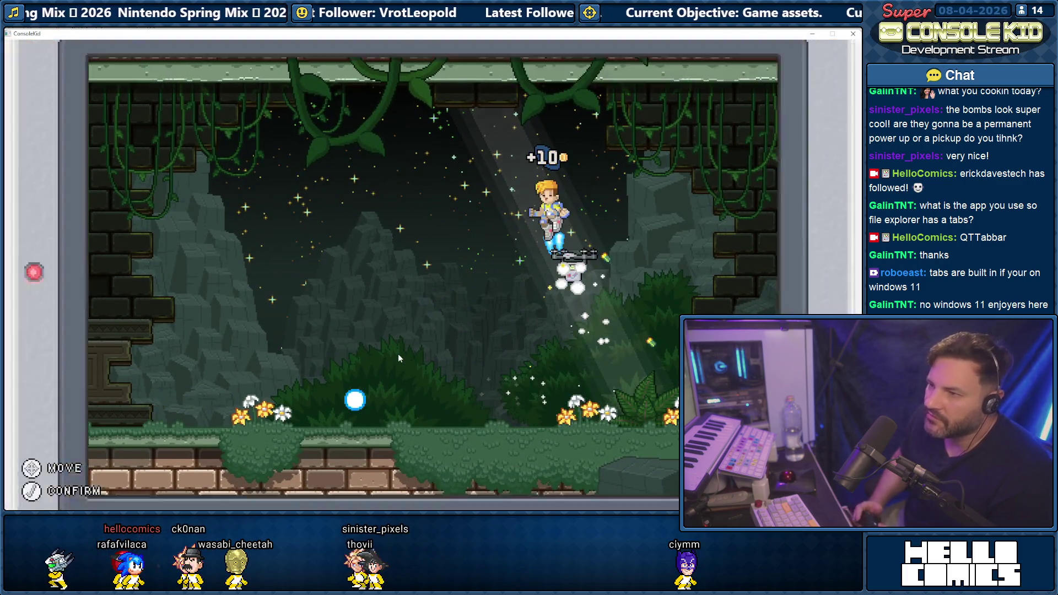
pyautogui.hotkey('alt', 'F4')
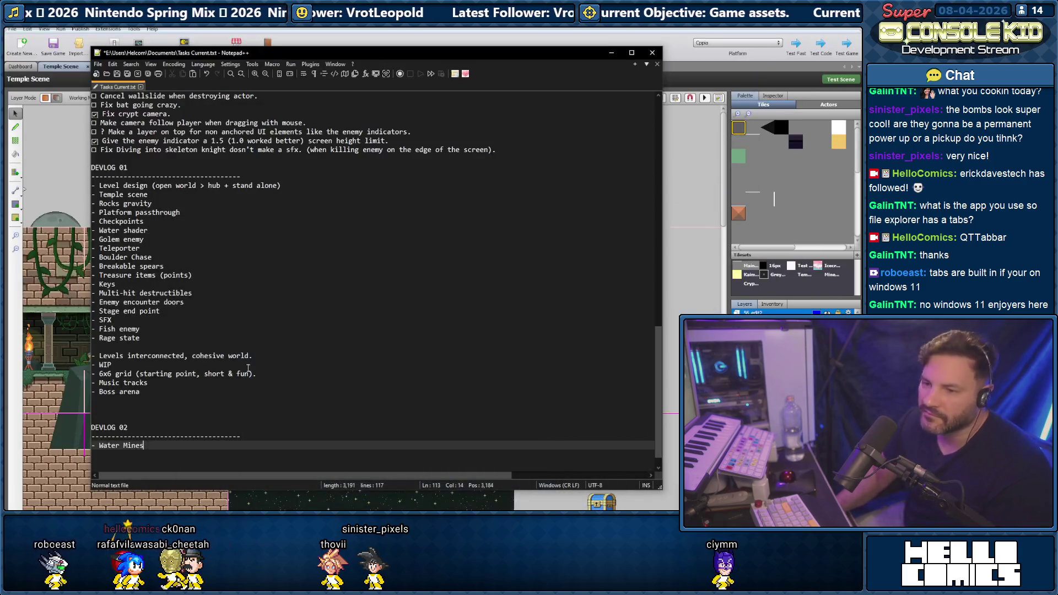
# - Add a '- Stompable Pole' entry below Water Mines, then resume the paused game
pyautogui.press('Return')
pyautogui.write('- ')
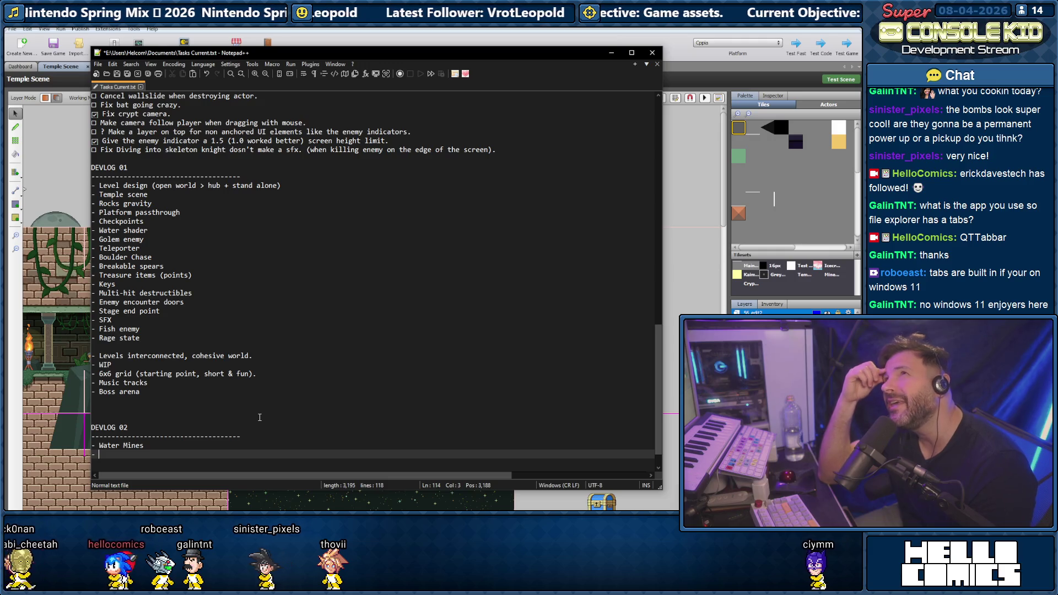
pyautogui.write('Stompable Pole')
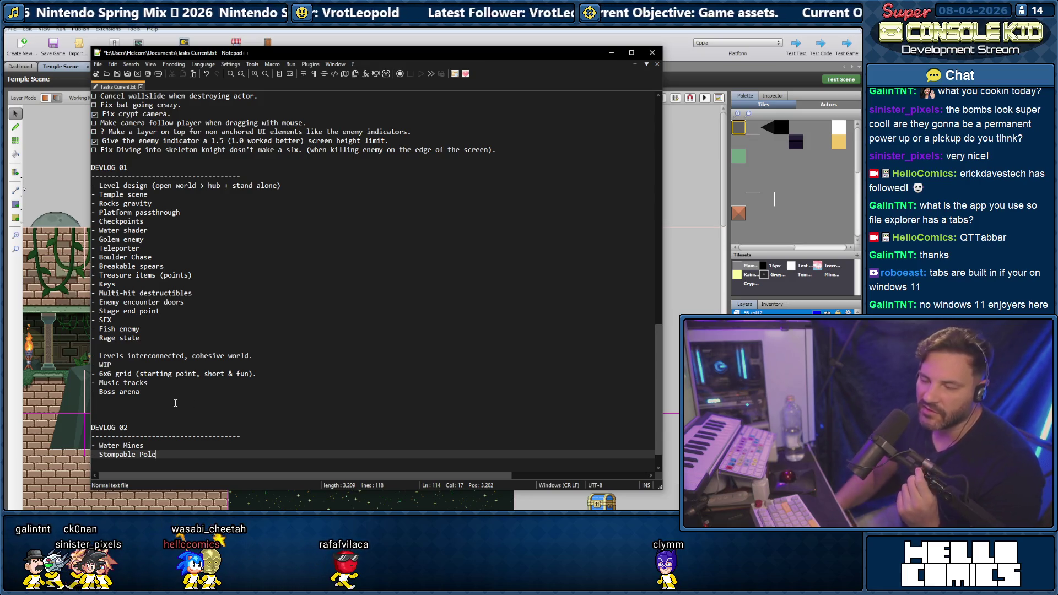
pyautogui.click(144, 445)
pyautogui.click(159, 456)
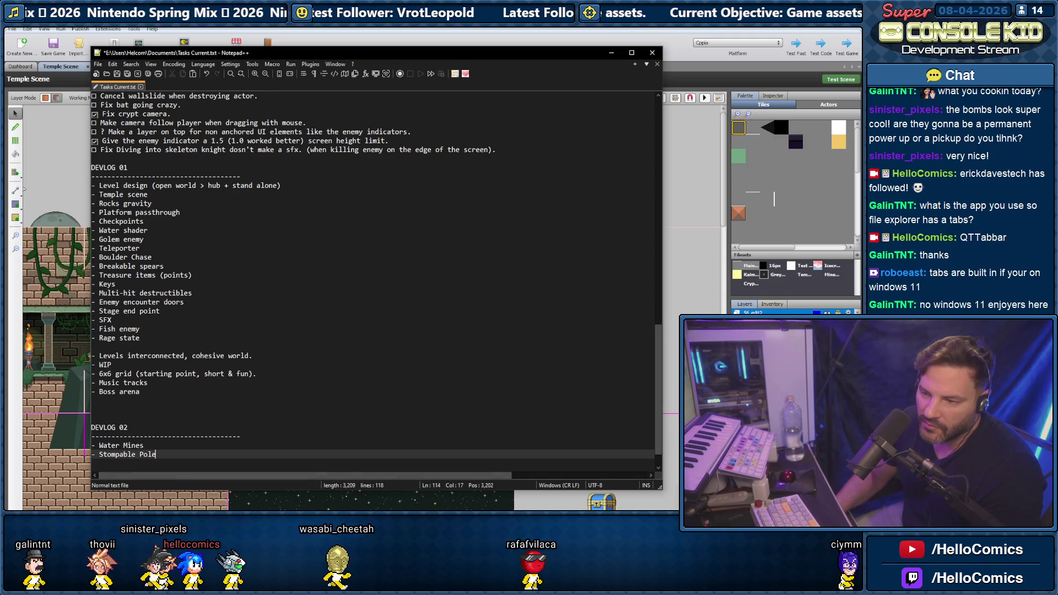
pyautogui.hotkey('alt', 'Tab')
pyautogui.press('Return')
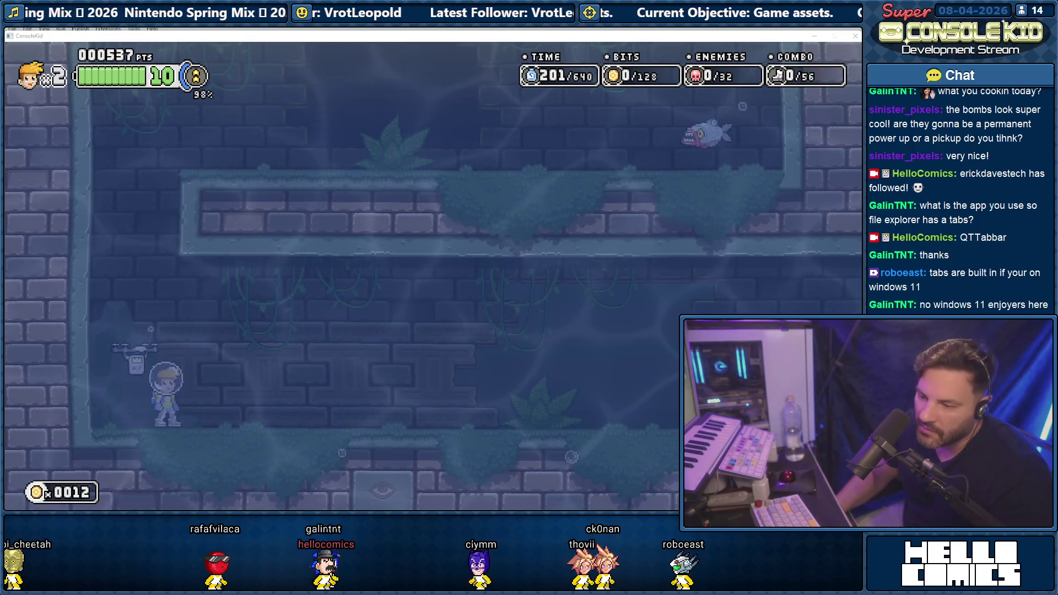
# - Add a 'Bomb Weapon Improvements' entry and select the three DEVLOG 02 entries
pyautogui.hotkey('alt', 'Tab')
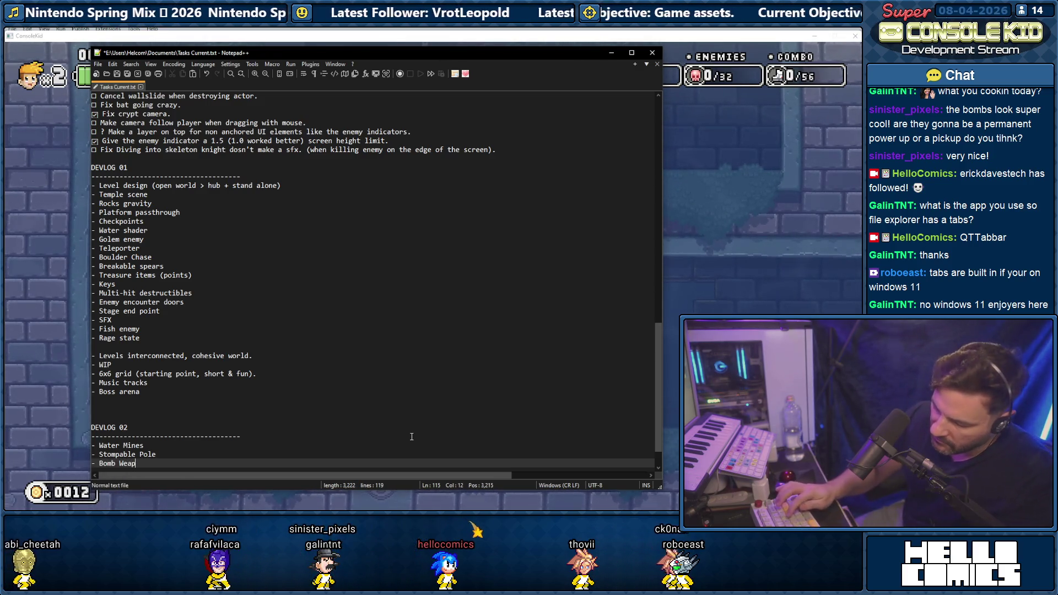
pyautogui.write('on Improve')
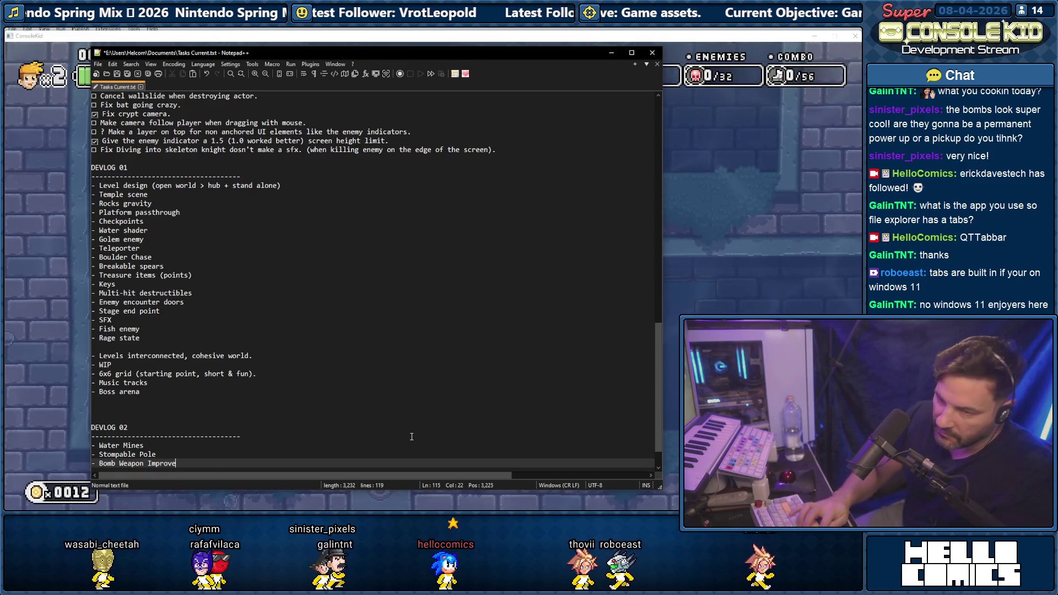
pyautogui.write('ments')
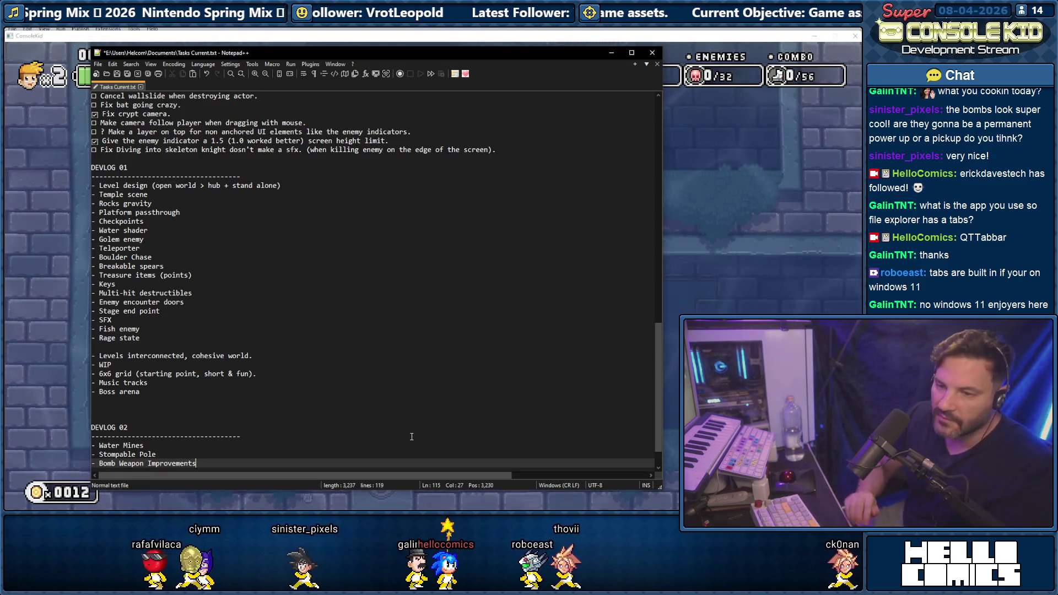
pyautogui.press('Up')
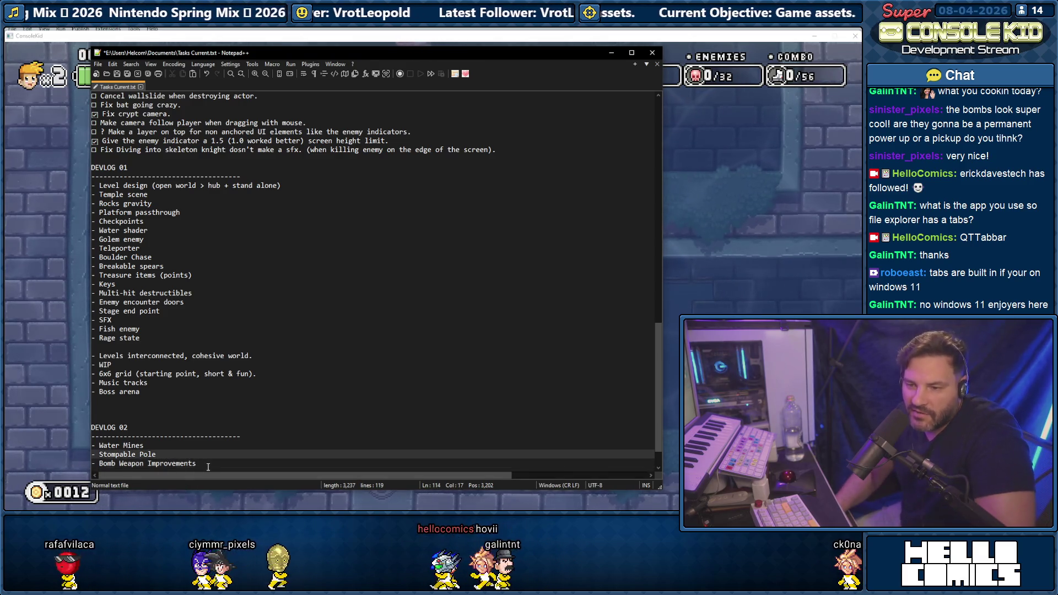
pyautogui.moveTo(207, 467); pyautogui.dragTo(92, 446)
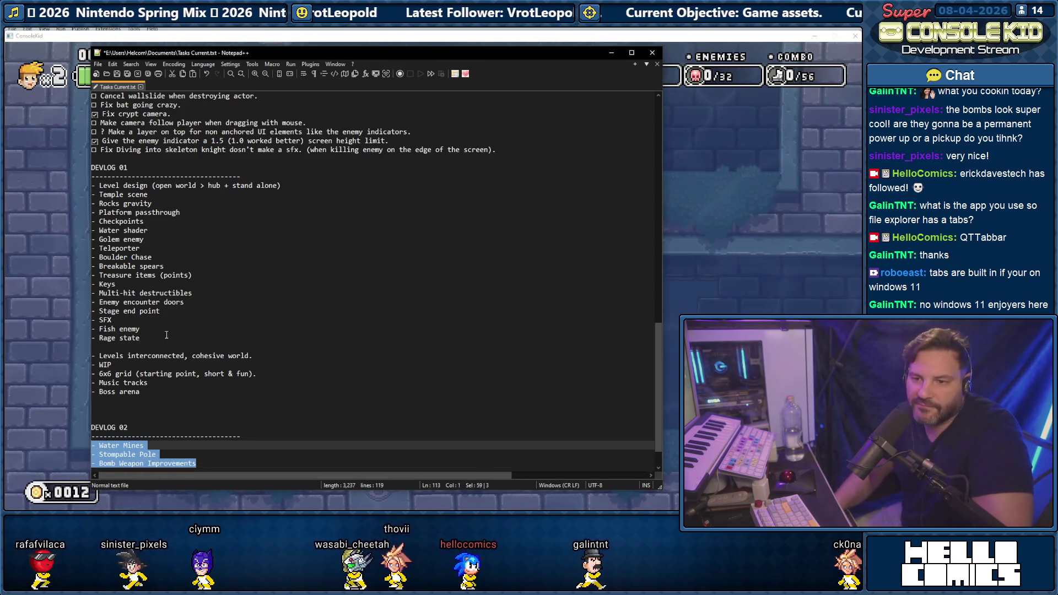
# - Bring the HelloComics channel's YouTube Videos page to the front
pyautogui.scroll(-2, 167, 335)
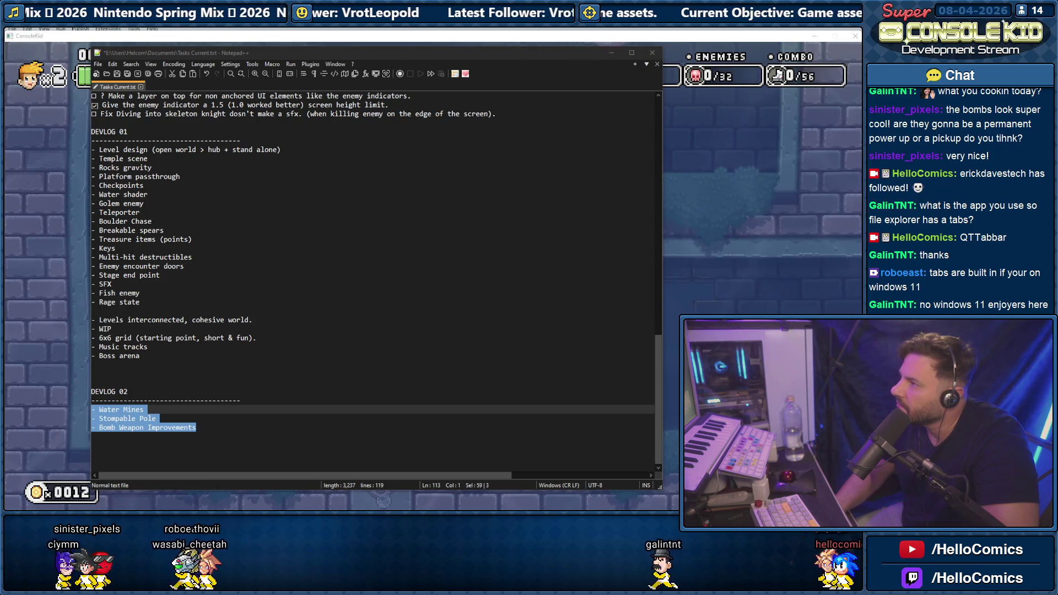
pyautogui.hotkey('alt', 'Tab')
pyautogui.scroll(-2, 359, 302)
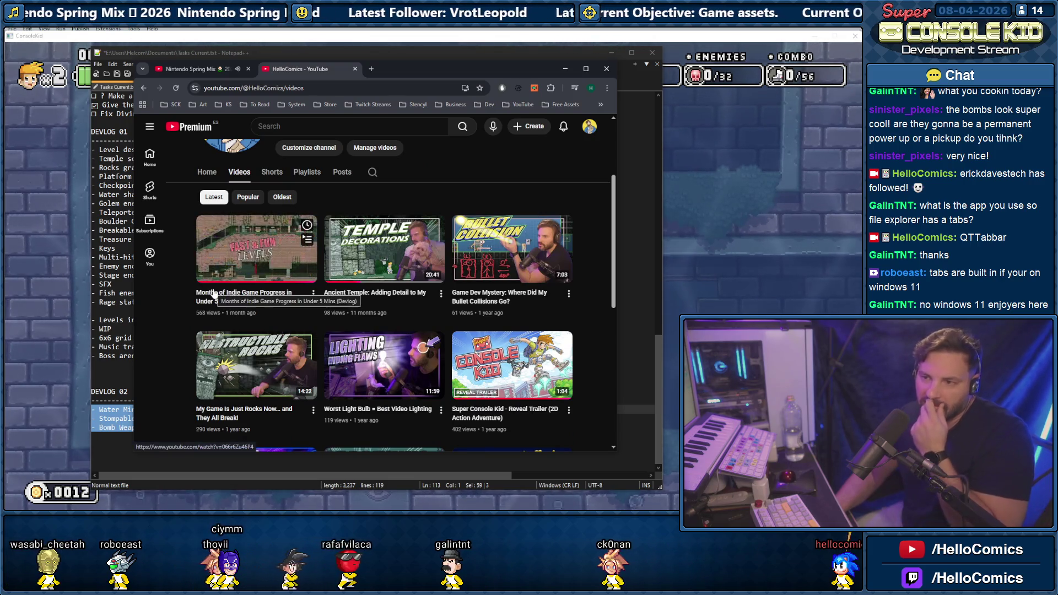
# - Browse the HelloComics Videos grid, then move Chrome aside and minimize it
pyautogui.scroll(1, 177, 301)
pyautogui.scroll(1, 178, 301)
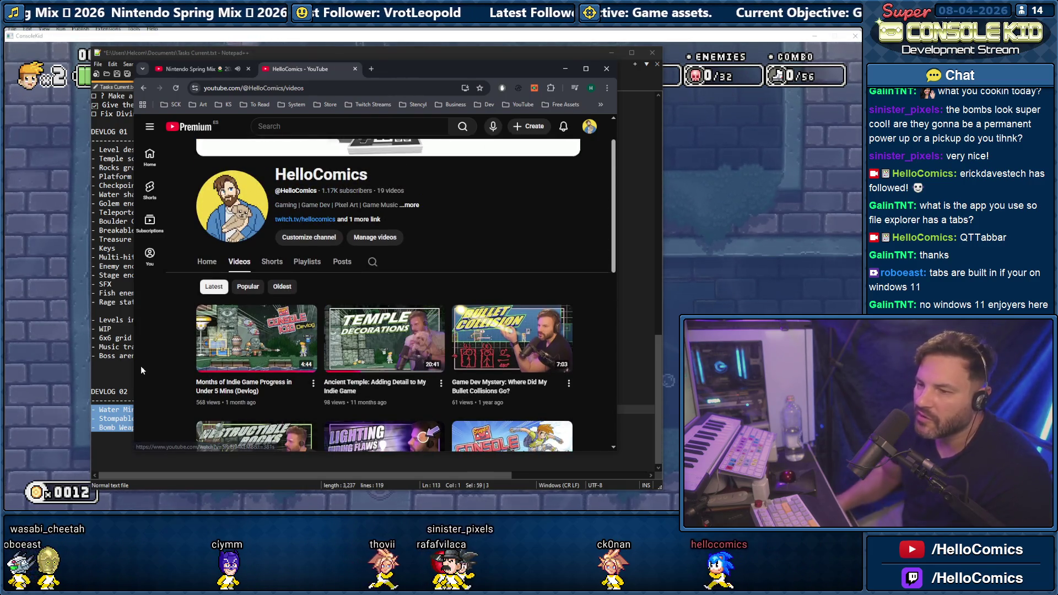
pyautogui.scroll(-2, 180, 343)
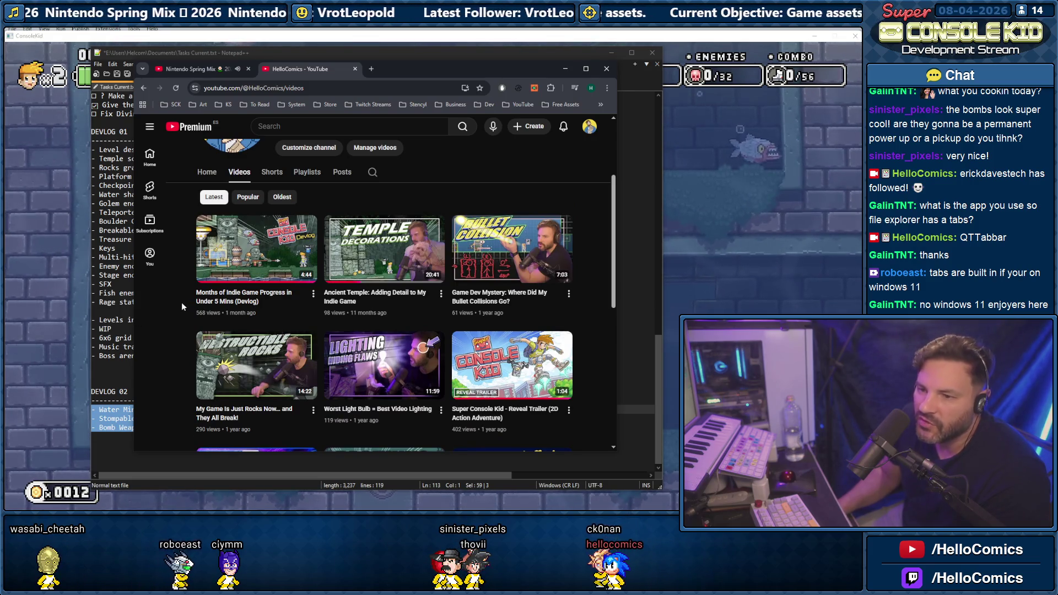
pyautogui.scroll(-3, 179, 300)
pyautogui.scroll(3, 177, 296)
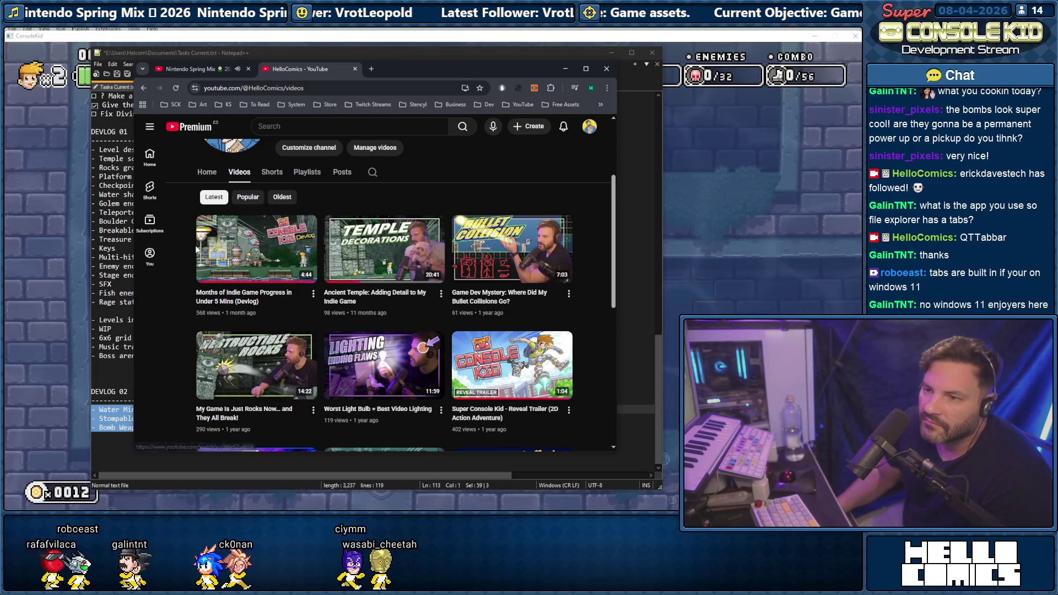
pyautogui.scroll(-4, 181, 258)
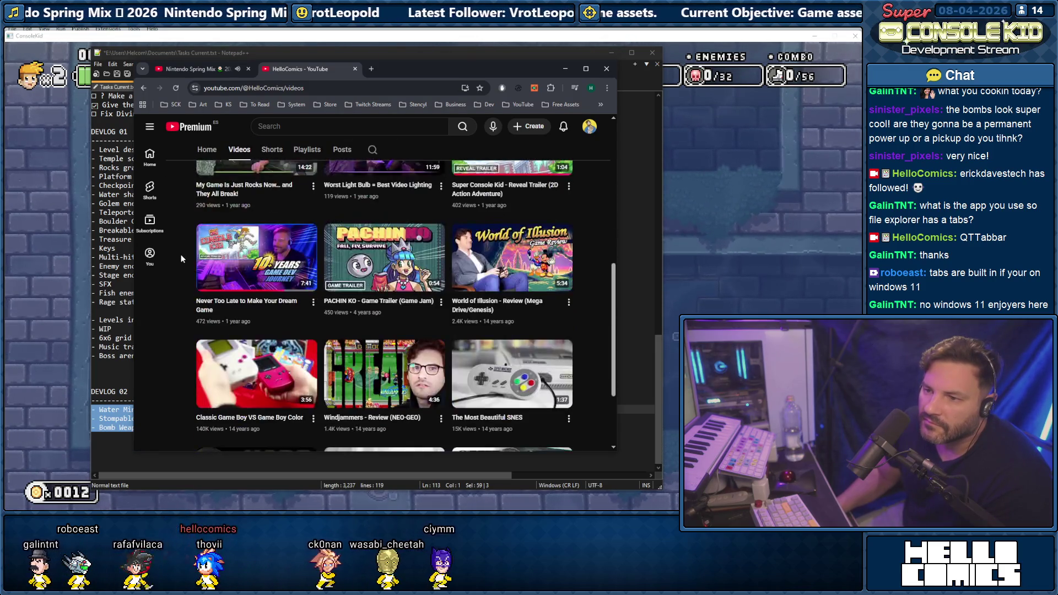
pyautogui.scroll(4, 182, 259)
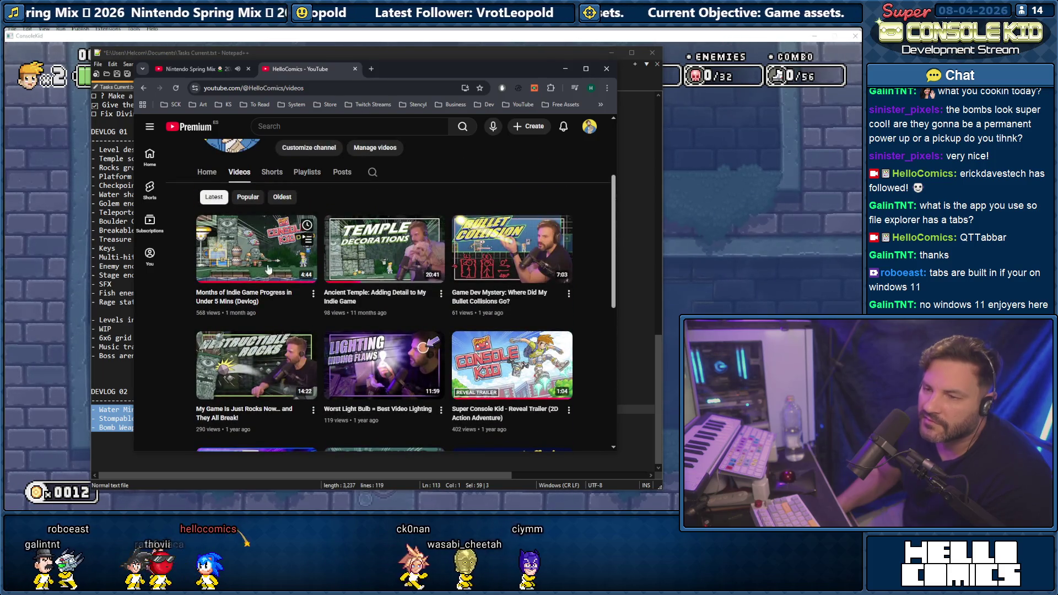
pyautogui.scroll(3, 185, 257)
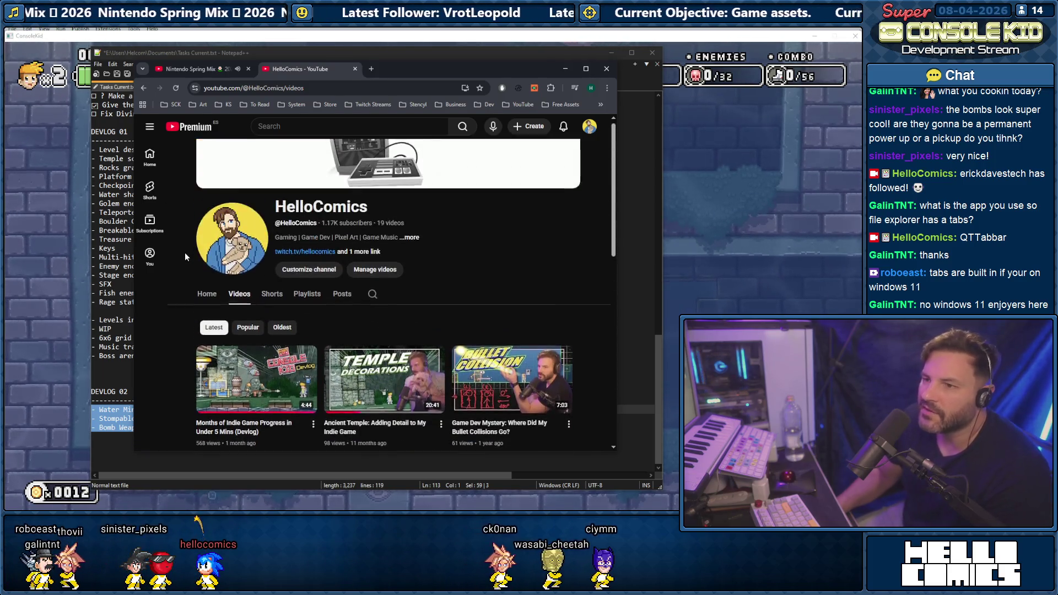
pyautogui.scroll(-3, 183, 248)
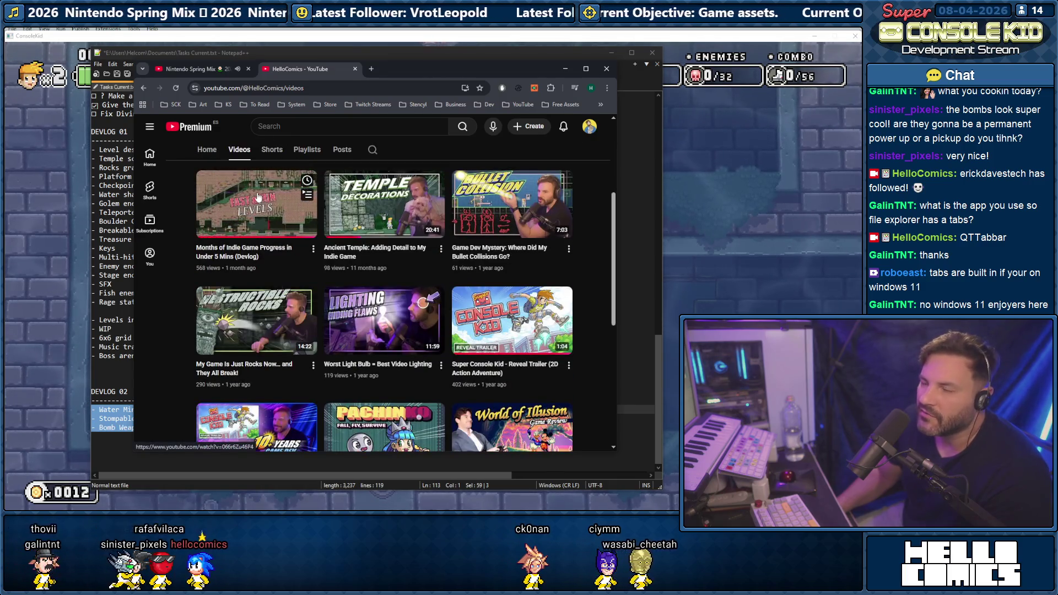
pyautogui.scroll(3, 190, 256)
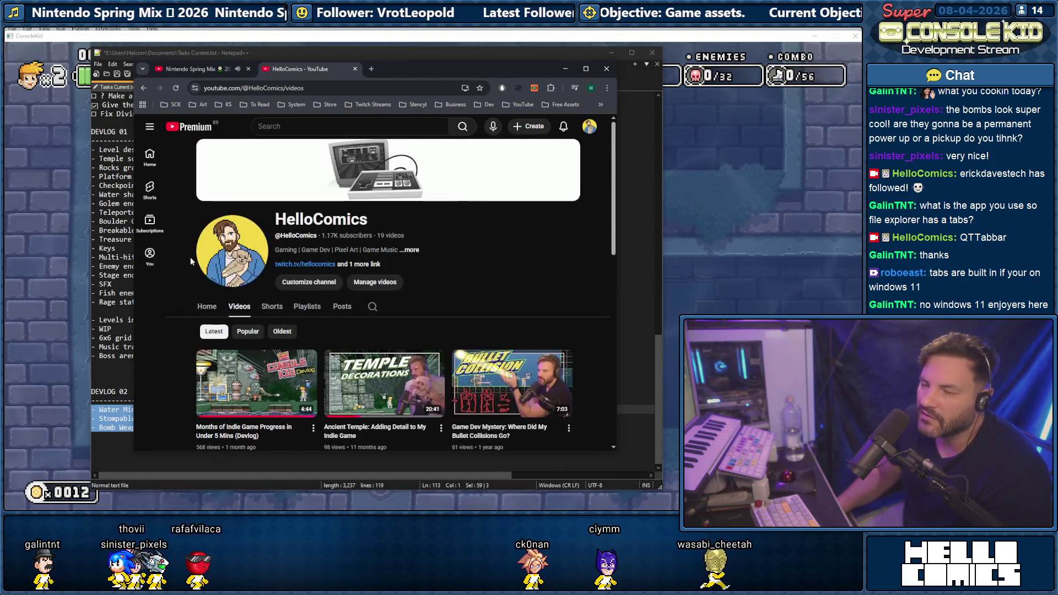
pyautogui.scroll(-2, 232, 296)
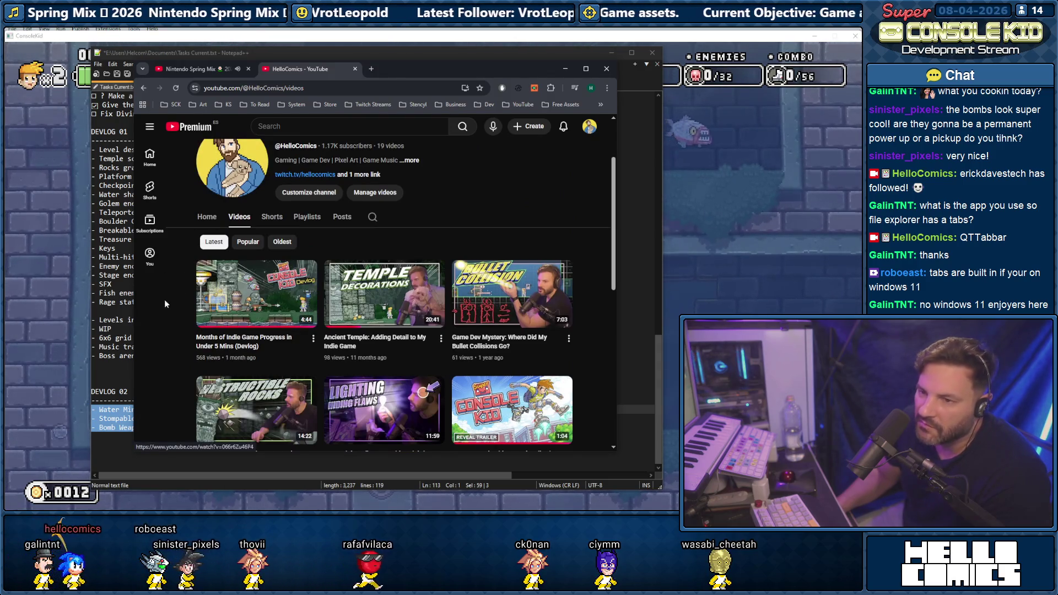
pyautogui.scroll(2, 331, 221)
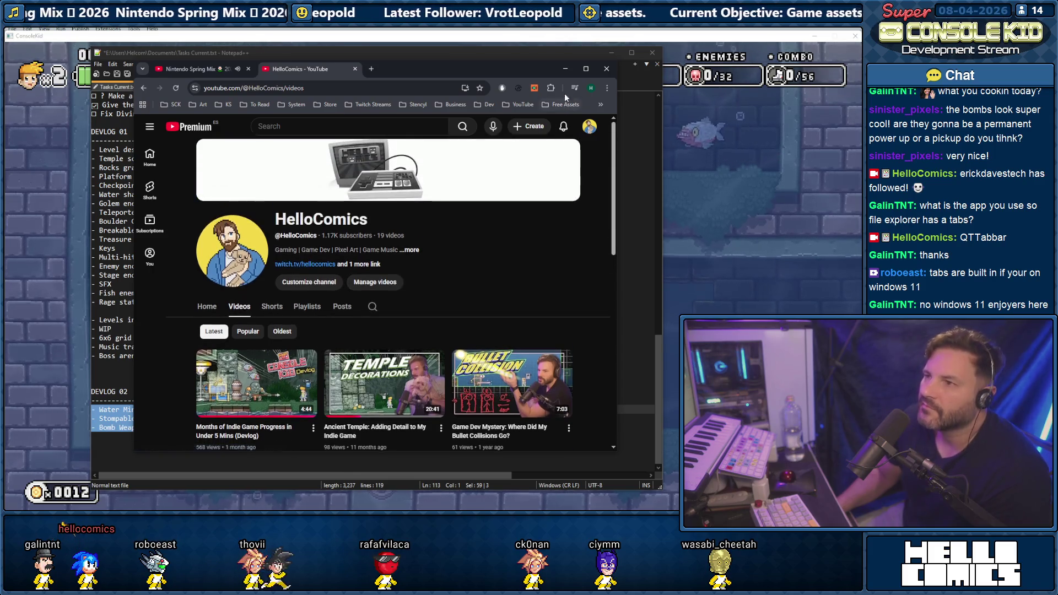
pyautogui.moveTo(395, 66)
pyautogui.mouseDown()
pyautogui.moveTo(478, 102)
pyautogui.moveTo(573, 110)
pyautogui.mouseUp()
pyautogui.click(744, 112)
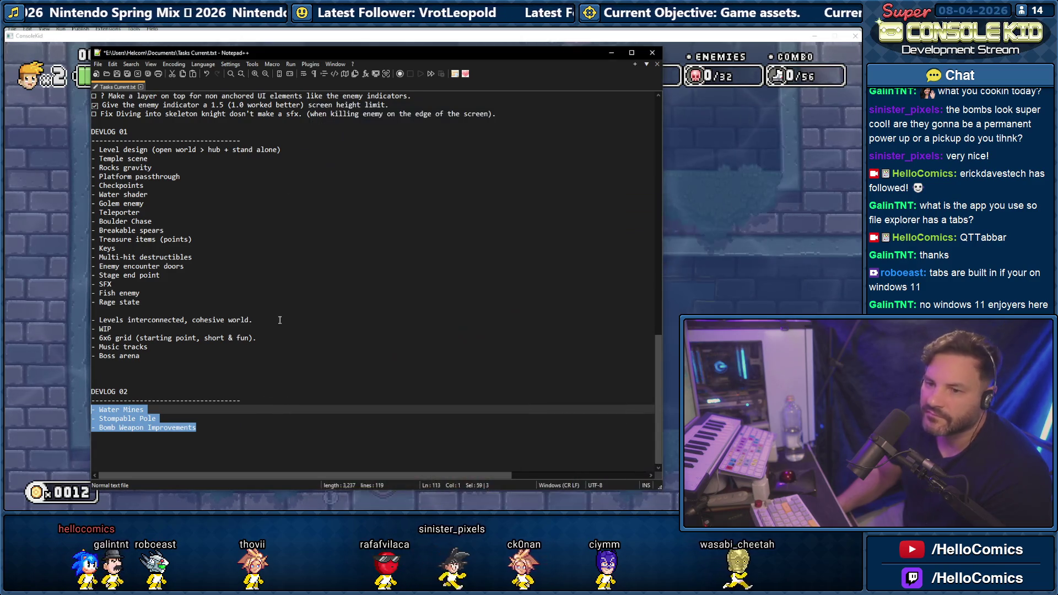
# - Place the caret after the Bomb Weapon Improvements entry in DEVLOG 02
pyautogui.click(191, 422)
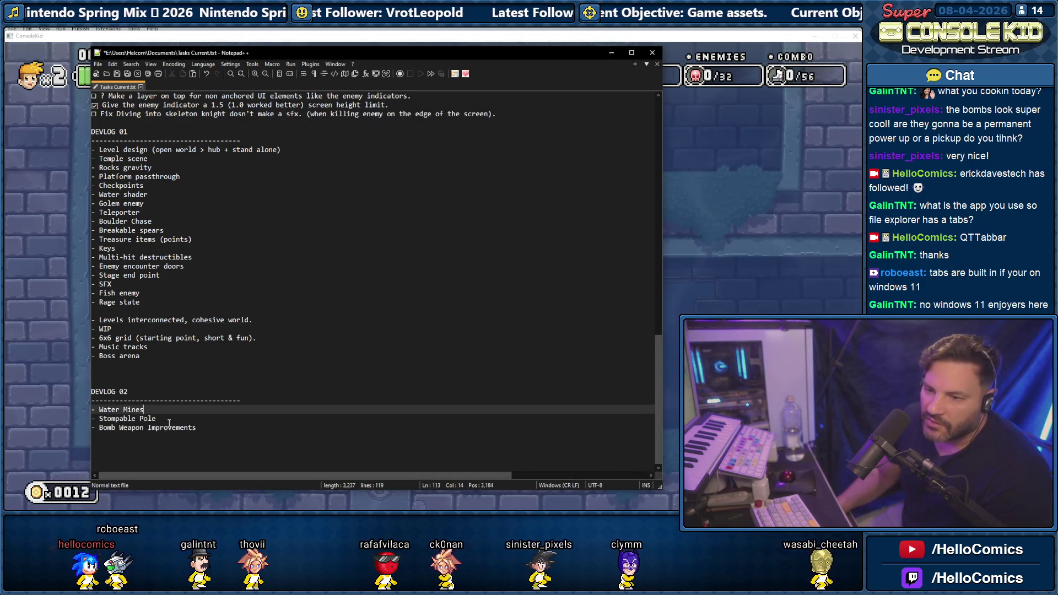
pyautogui.click(203, 428)
pyautogui.click(175, 421)
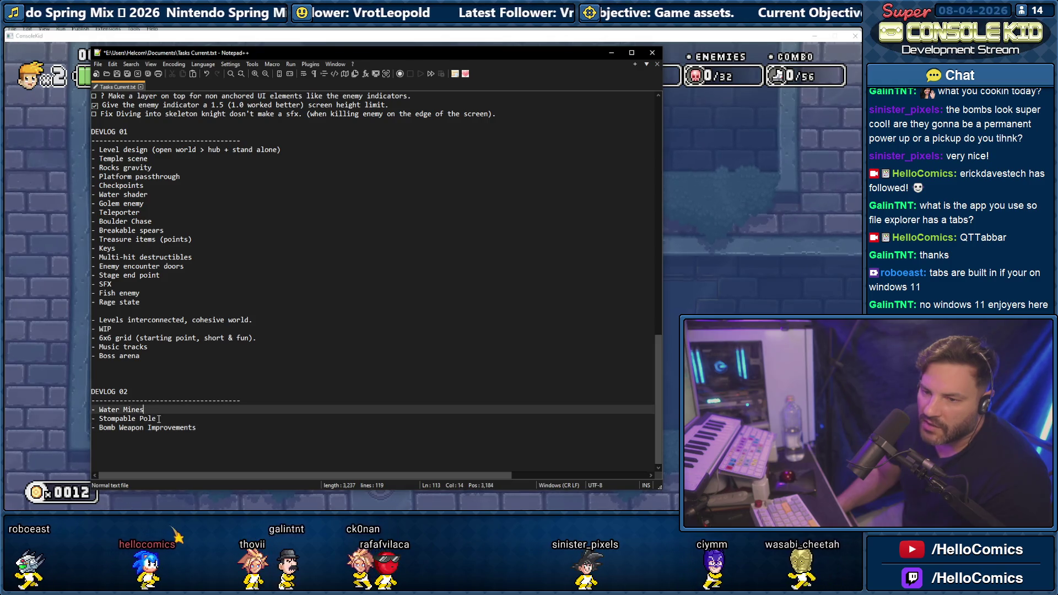
pyautogui.click(199, 428)
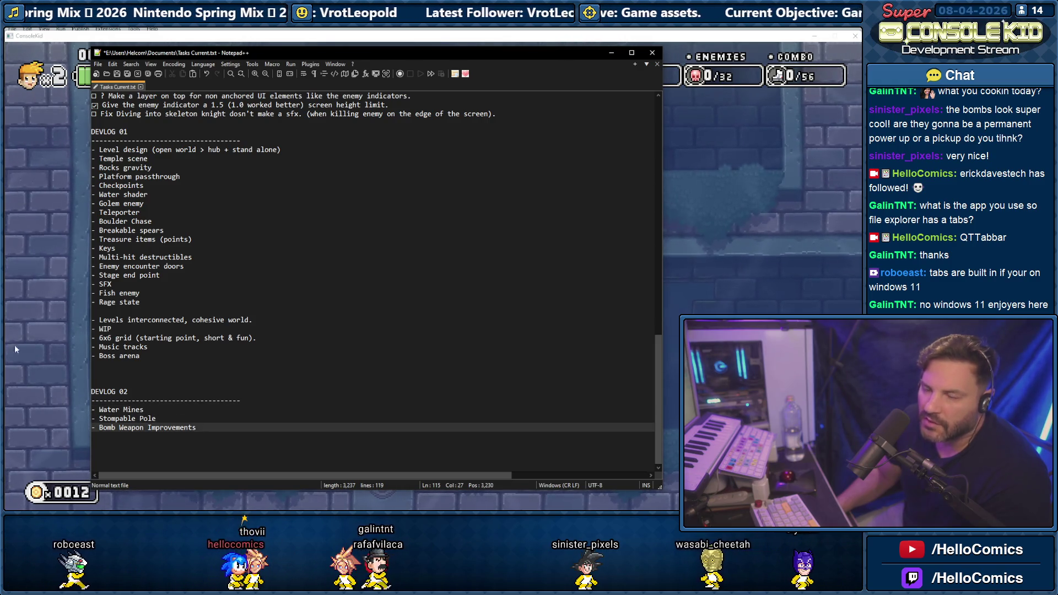
# - Move the game character left onto the floor, then open File Explorer on Quick access
pyautogui.click(25, 186)
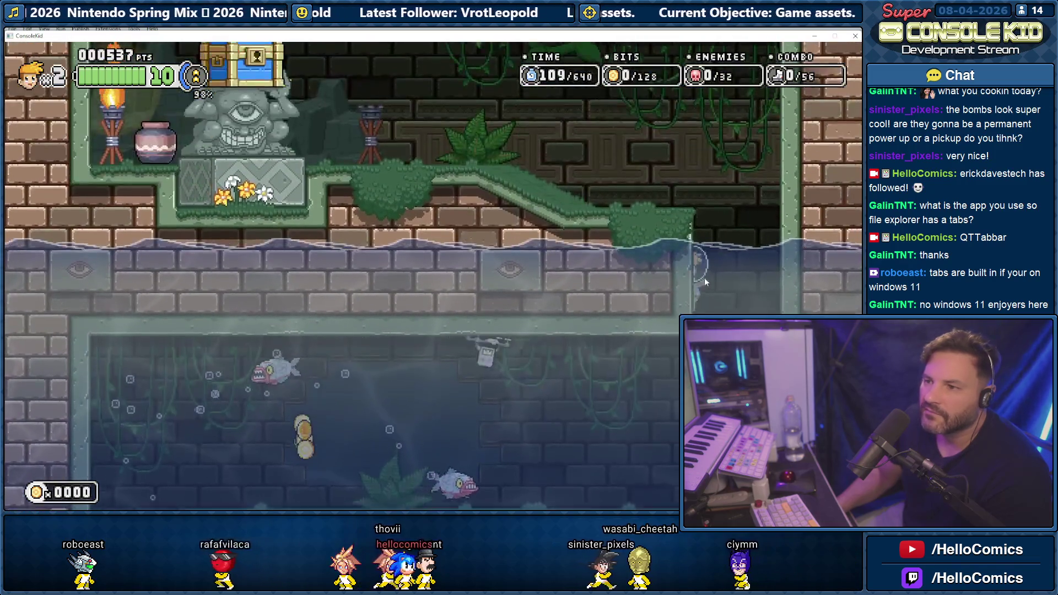
pyautogui.press('Left')
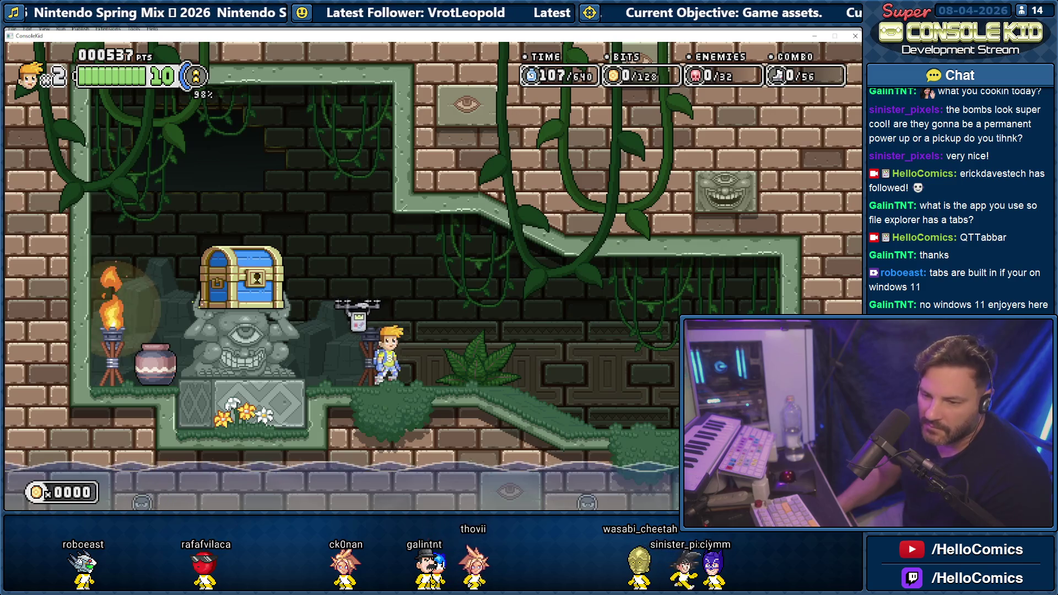
pyautogui.press('super+e')
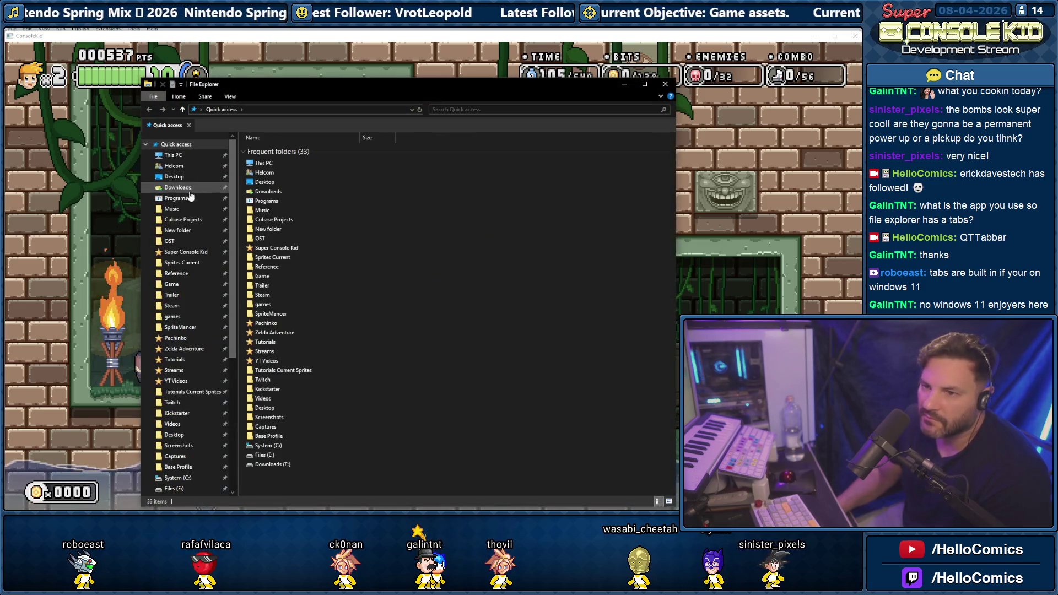
# - Check the fish rage and water mines backups in Super Console Kid > Backup Game, then close Explorer
pyautogui.click(184, 252)
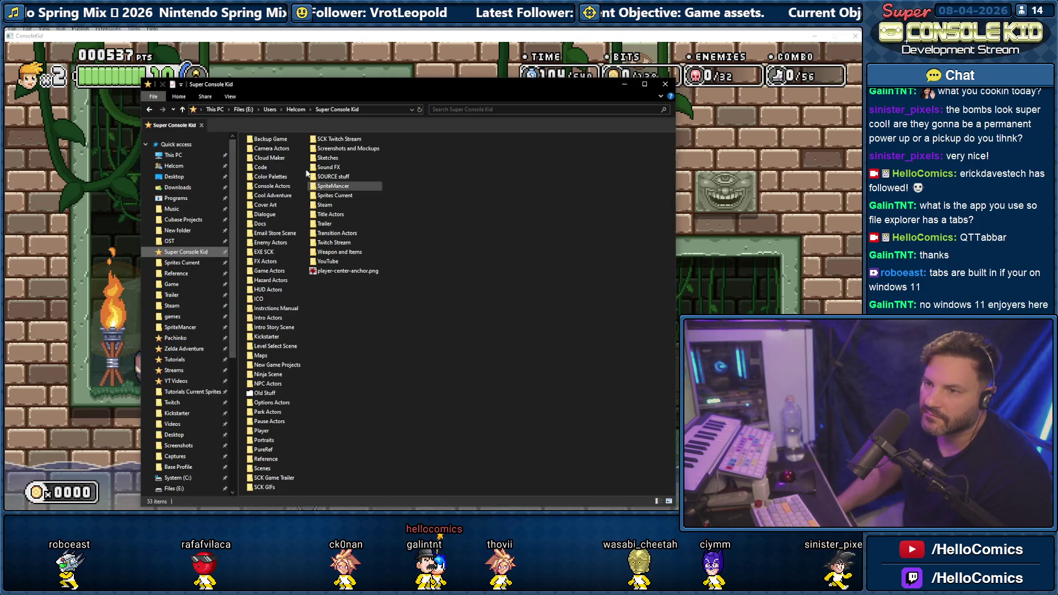
pyautogui.doubleClick(270, 140)
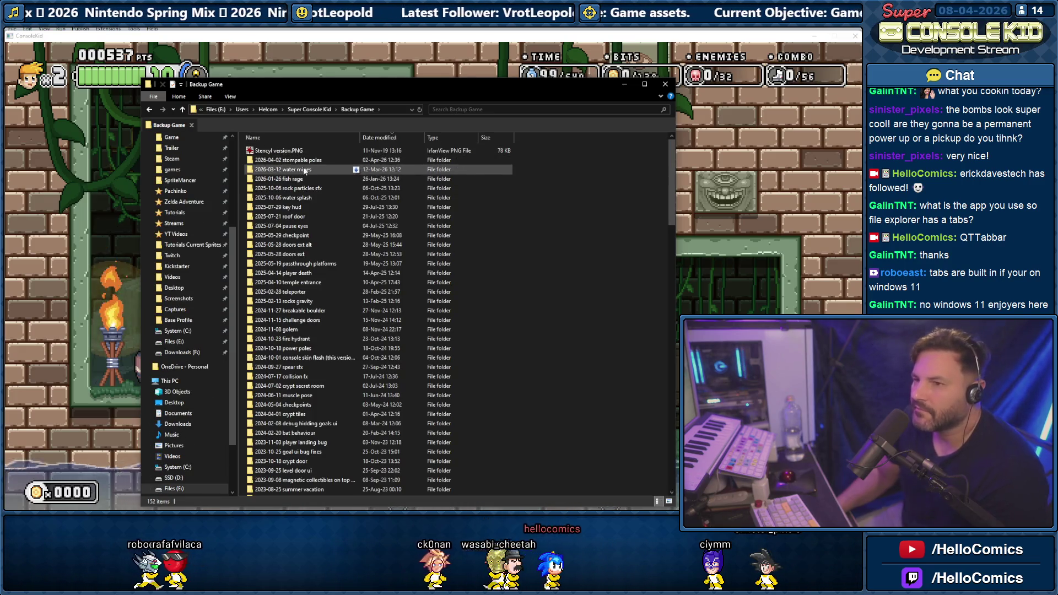
pyautogui.click(285, 181)
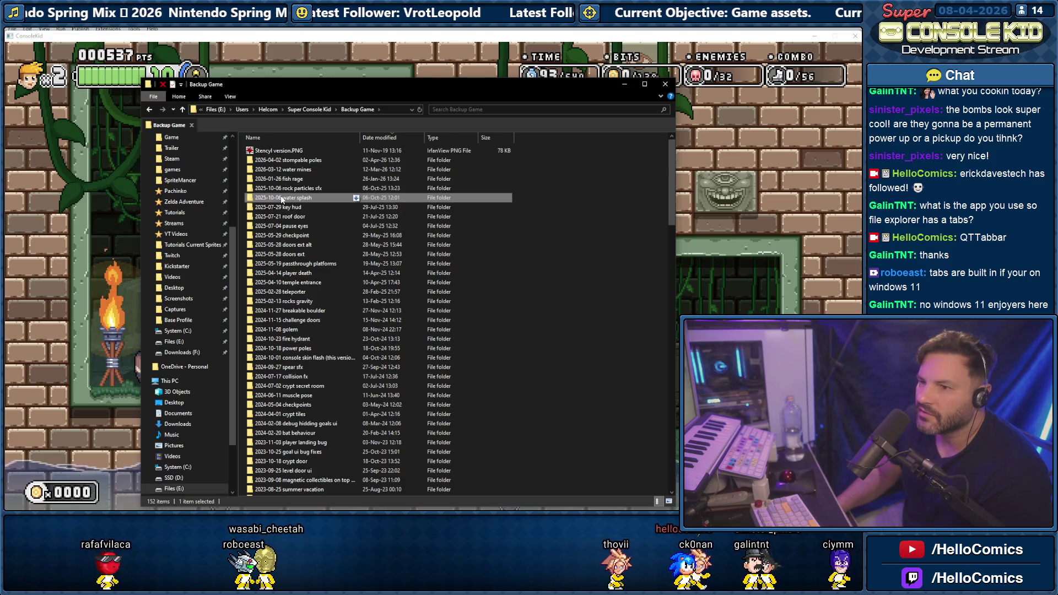
pyautogui.click(280, 172)
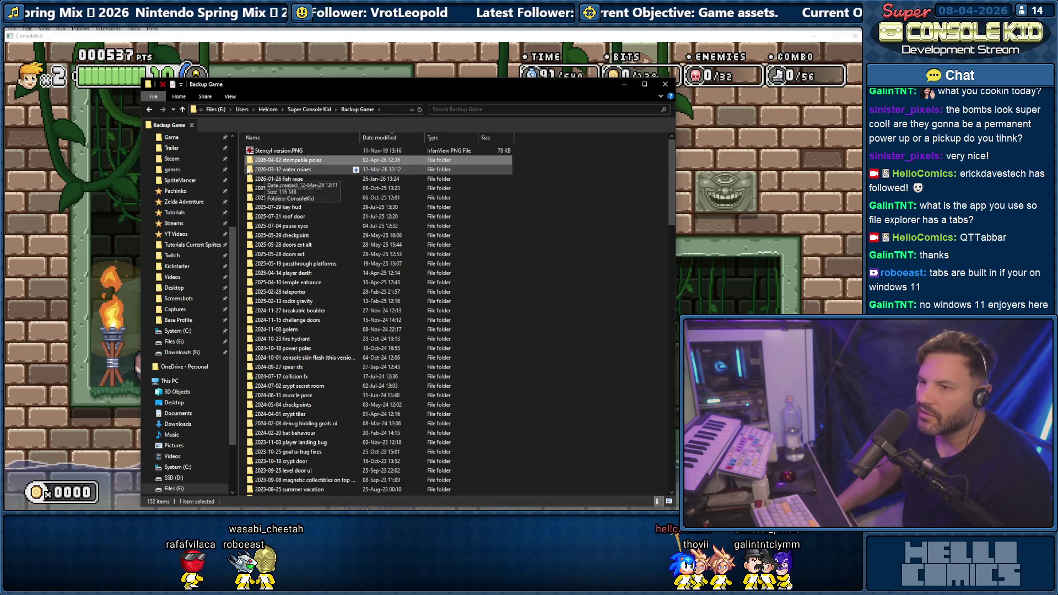
pyautogui.click(93, 138)
pyautogui.hotkey('alt', 'Tab')
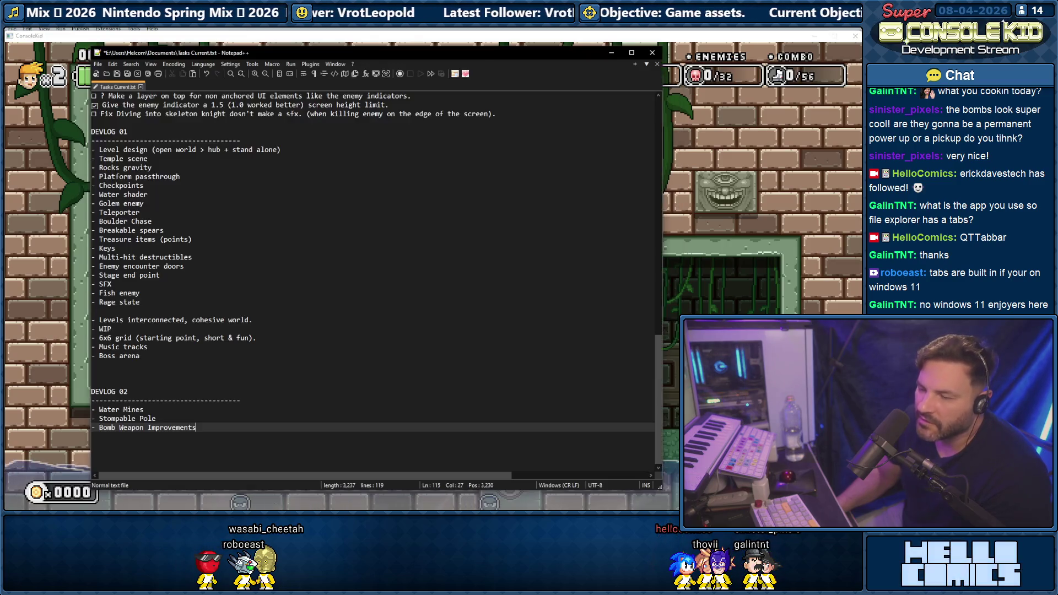
# - Append '- Material System with Particles' to the DEVLOG 02 list and return to the game
pyautogui.press('Return')
pyautogui.write('- Materal')
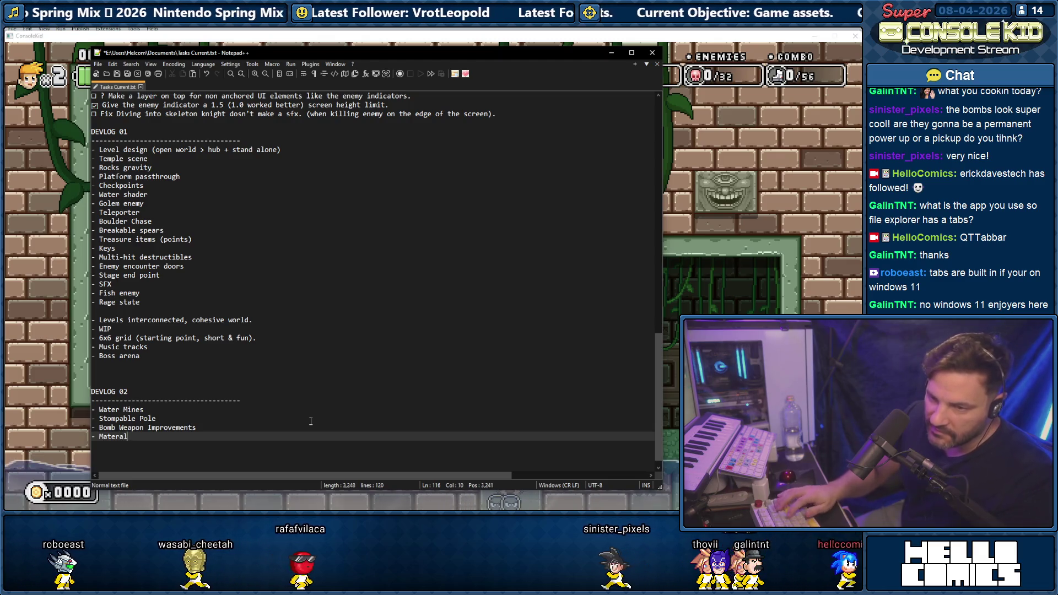
pyautogui.press('BackSpace')
pyautogui.press('BackSpace')
pyautogui.write('ial Sy')
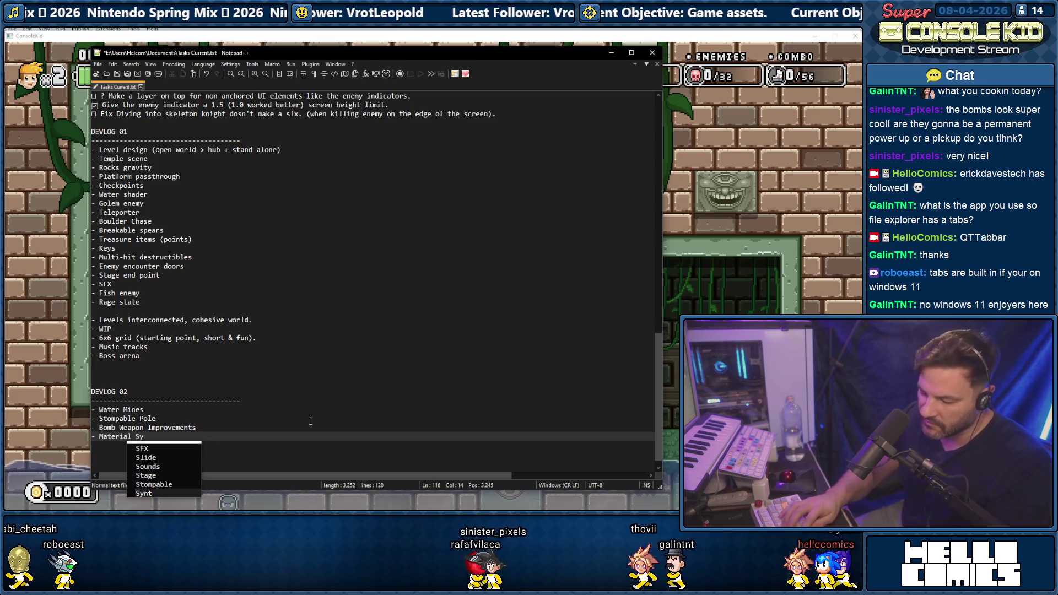
pyautogui.write('st')
pyautogui.press('BackSpace')
pyautogui.press('Escape')
pyautogui.write('with Particles')
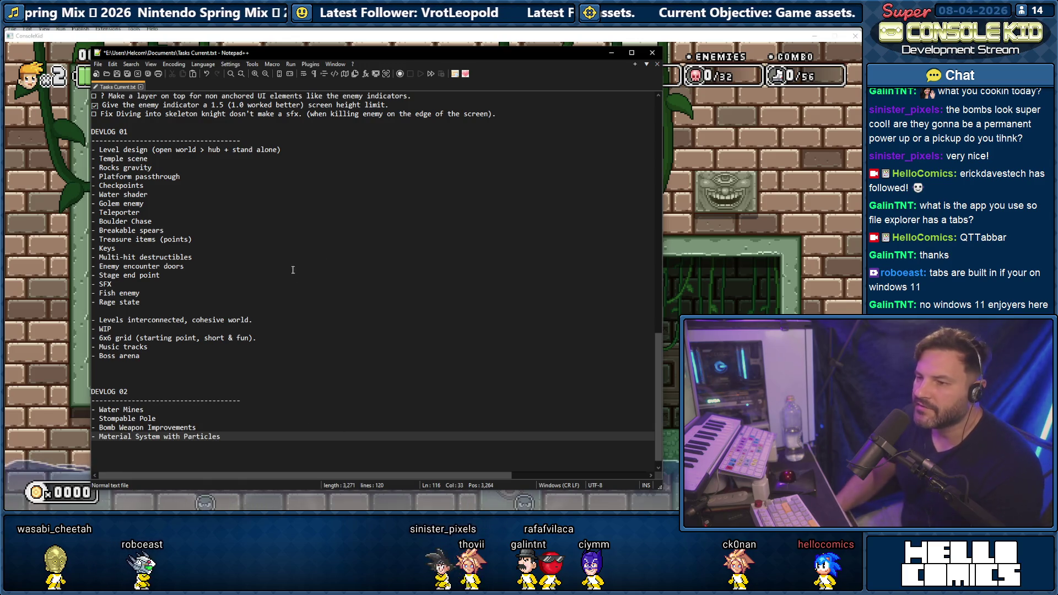
pyautogui.click(742, 200)
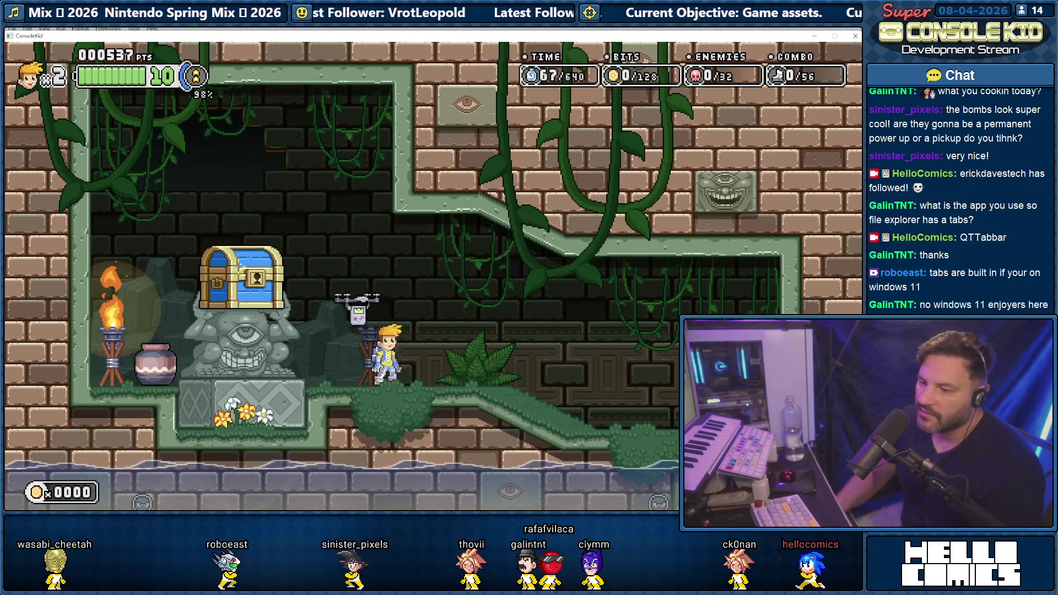
# - Start the world 4 test level from level select, play through the rooms, then quit
pyautogui.hotkey('alt', 'F4')
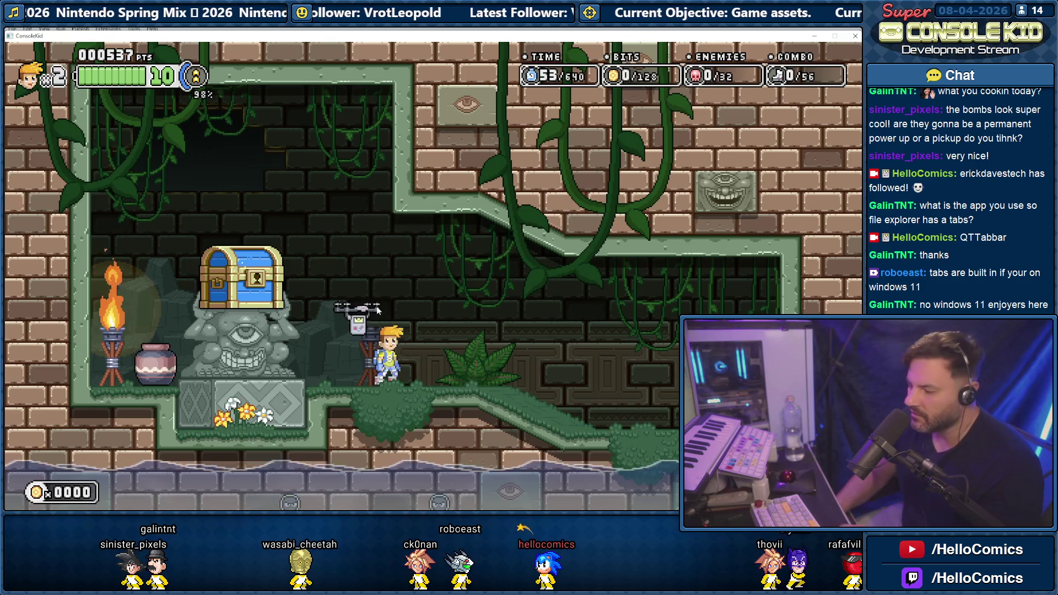
pyautogui.press('Escape')
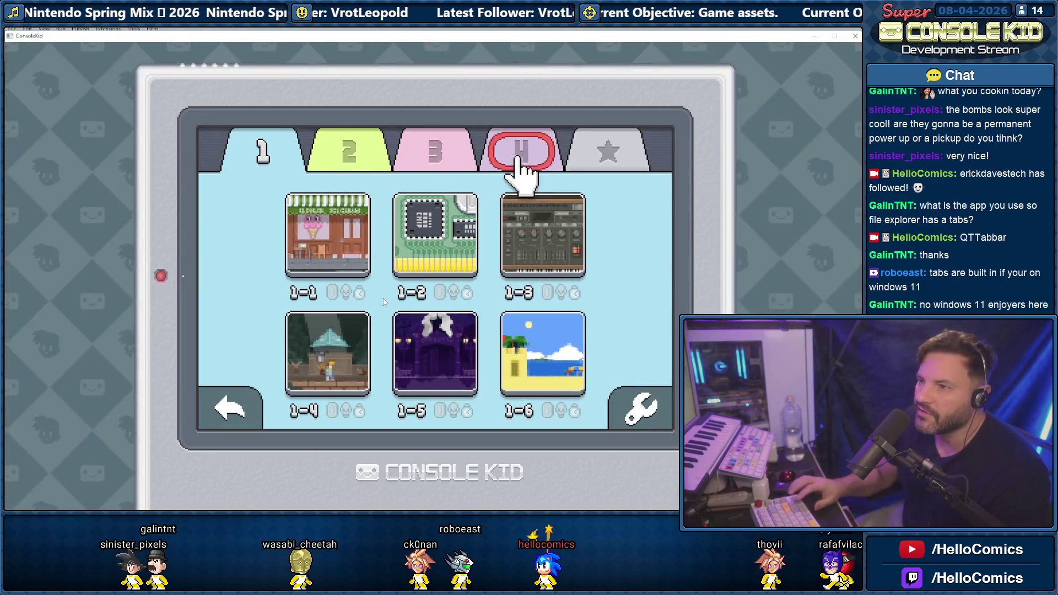
pyautogui.click(519, 160)
pyautogui.press('Up')
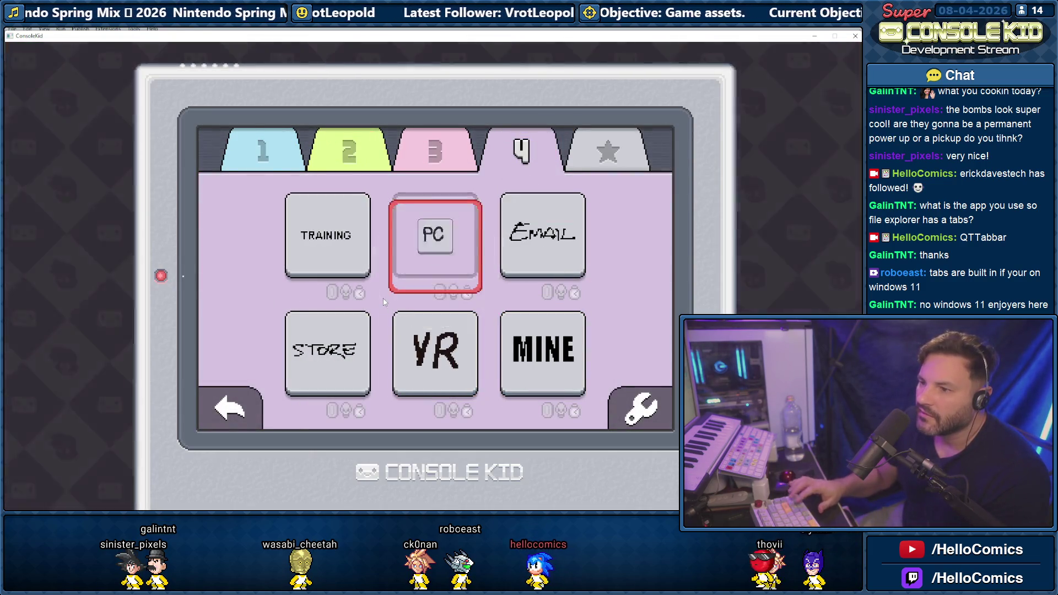
pyautogui.press('Return')
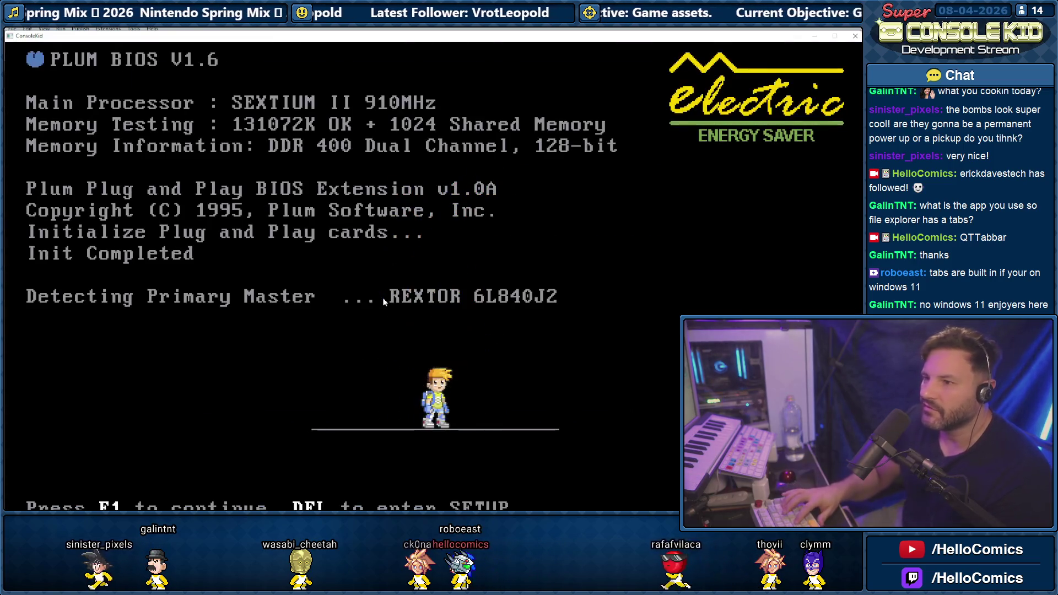
pyautogui.press('Escape')
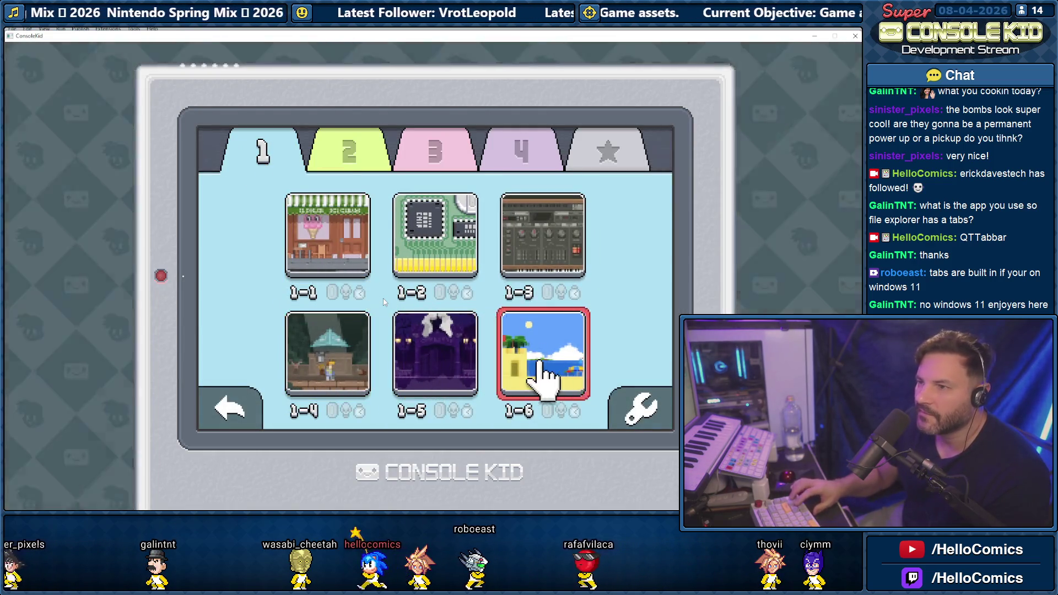
pyautogui.click(520, 157)
pyautogui.press('Return')
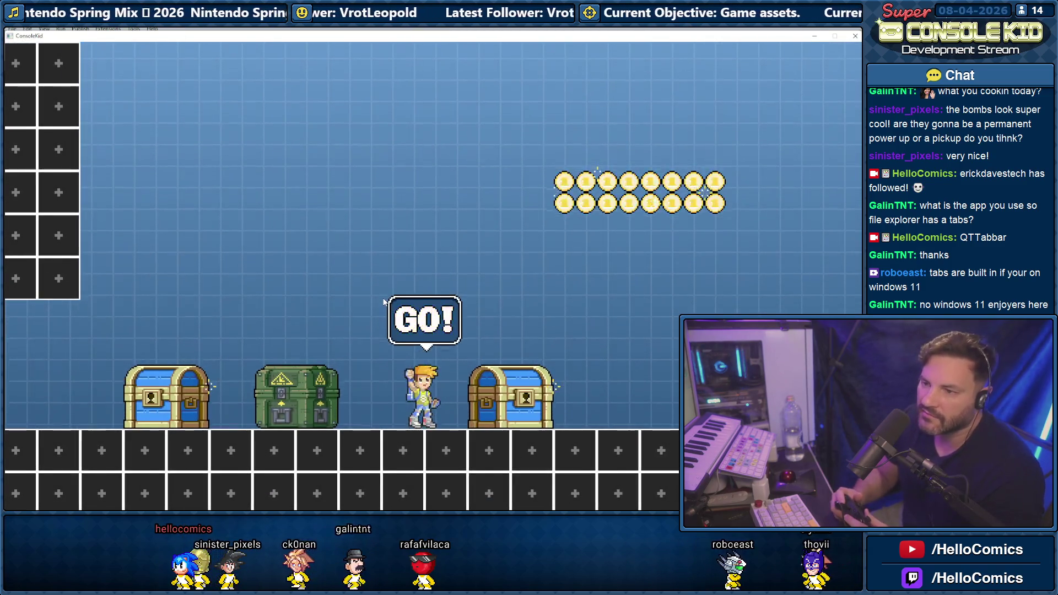
pyautogui.press('Left')
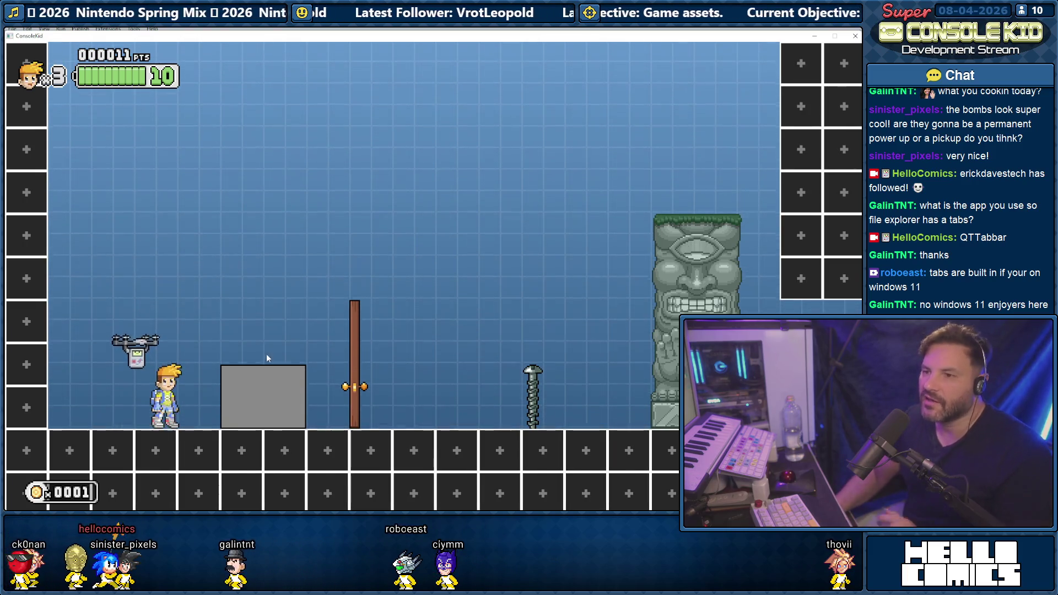
pyautogui.hotkey('alt', 'F4')
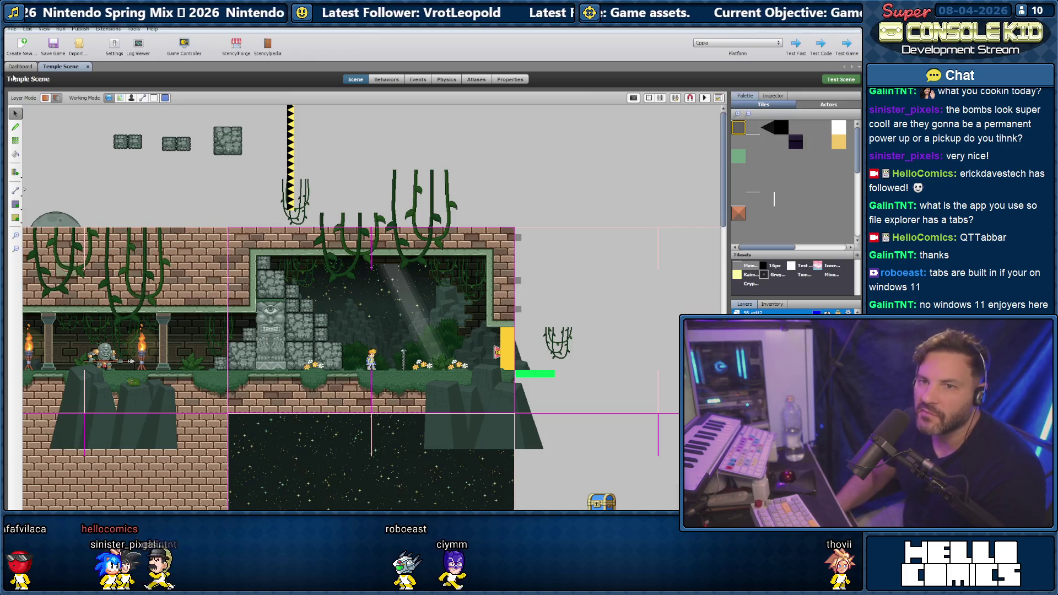
# - Open Test Destructible under Destructible Actors and set its Destructible Logic material to Metal
pyautogui.click(21, 66)
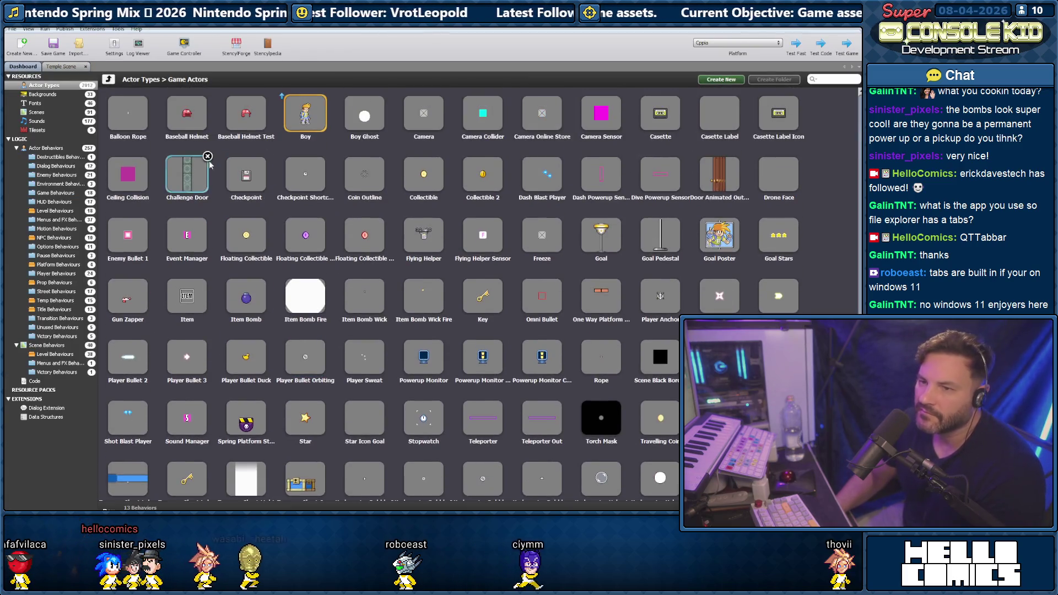
pyautogui.click(110, 80)
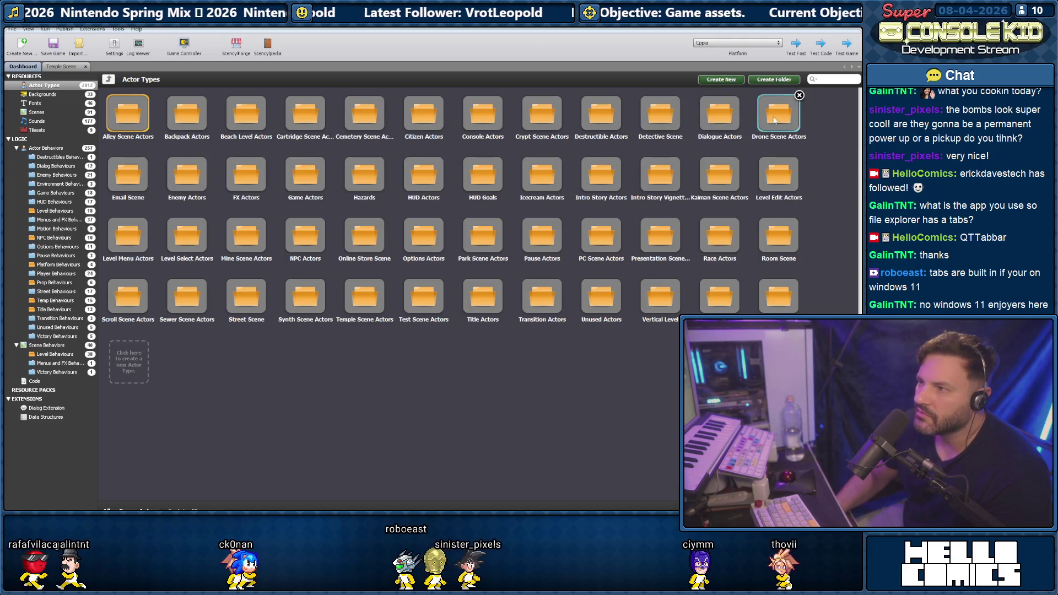
pyautogui.doubleClick(601, 115)
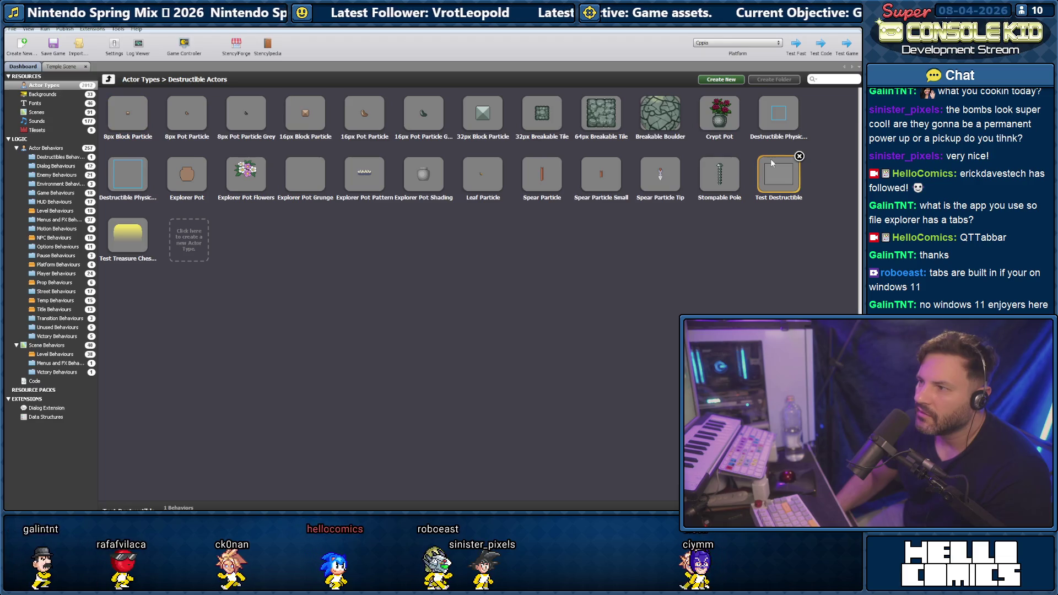
pyautogui.doubleClick(772, 163)
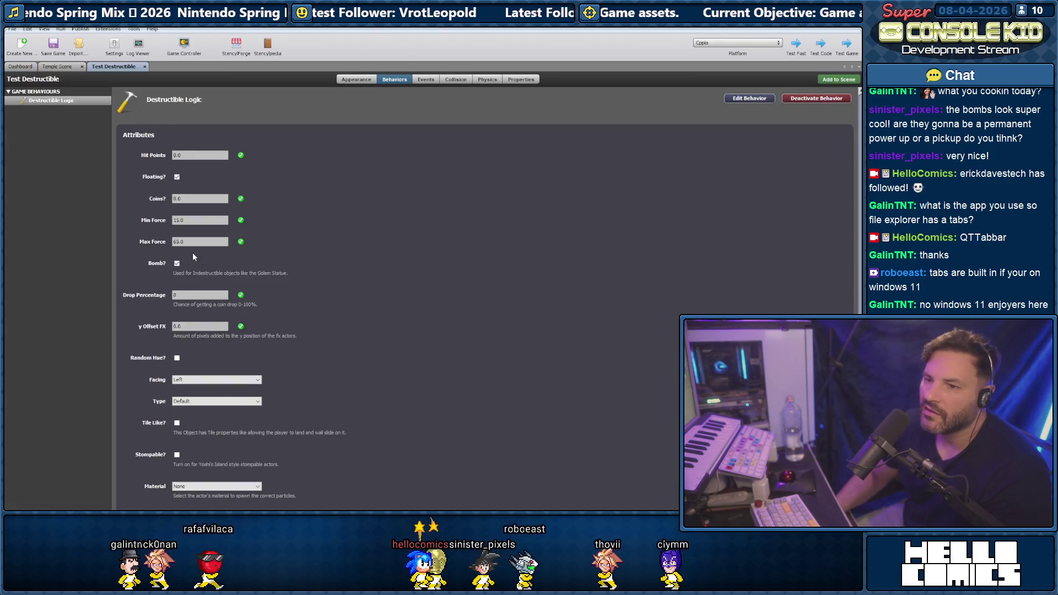
pyautogui.scroll(-2, 193, 259)
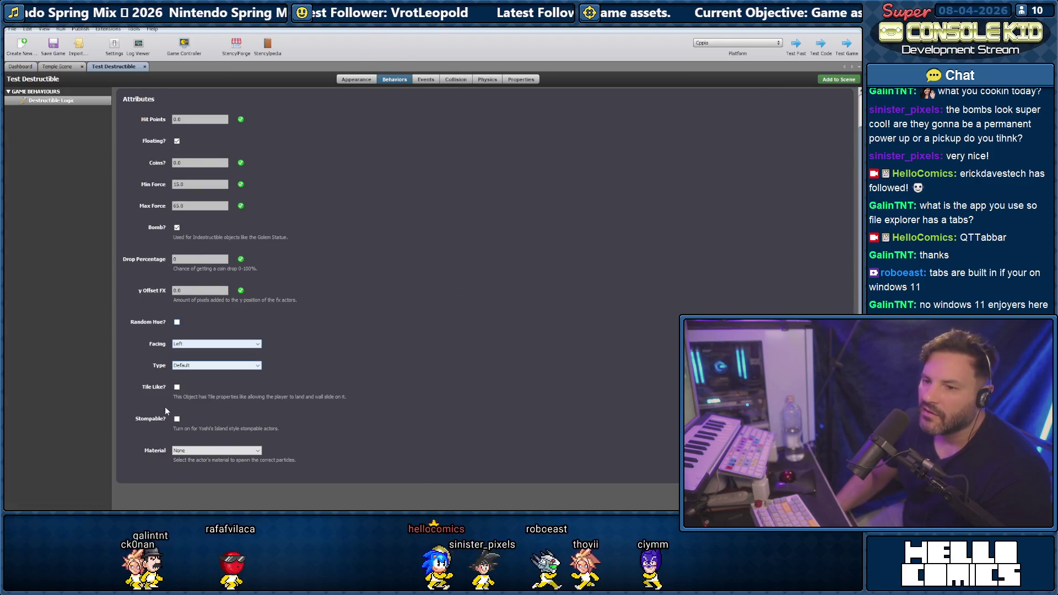
pyautogui.click(201, 451)
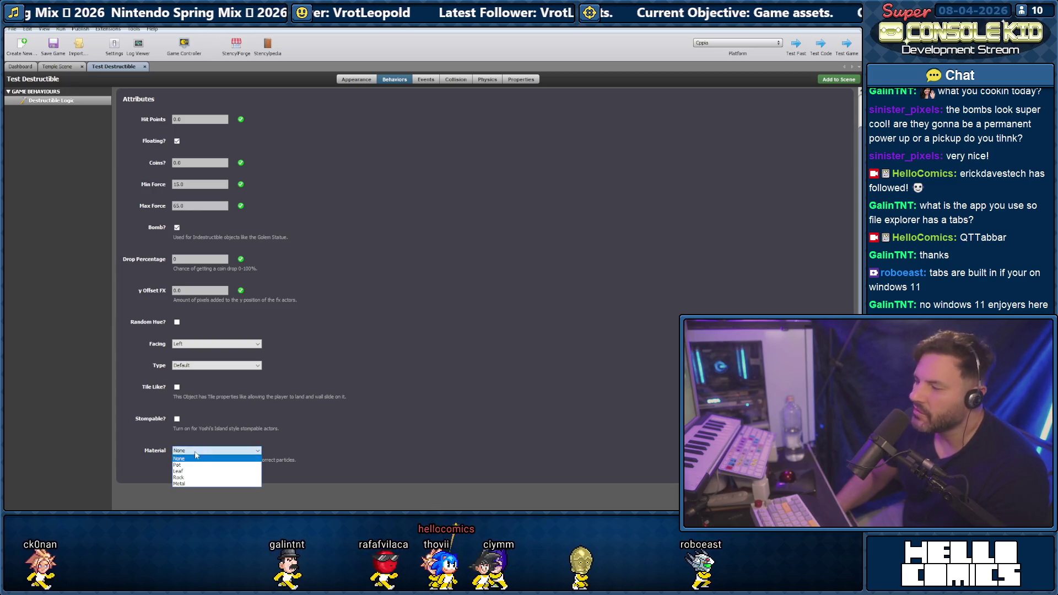
pyautogui.click(184, 483)
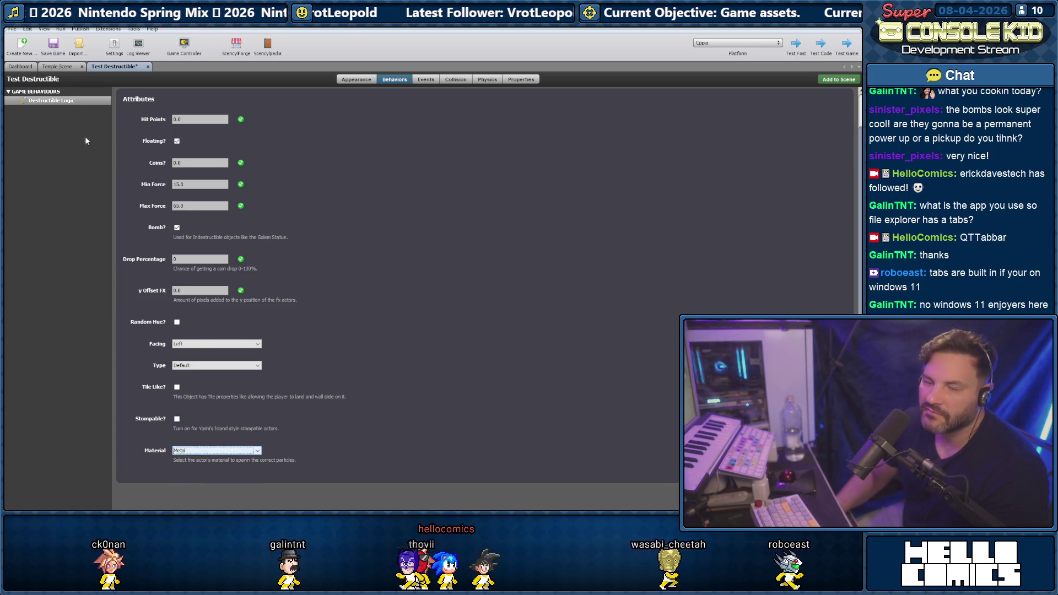
pyautogui.click(57, 66)
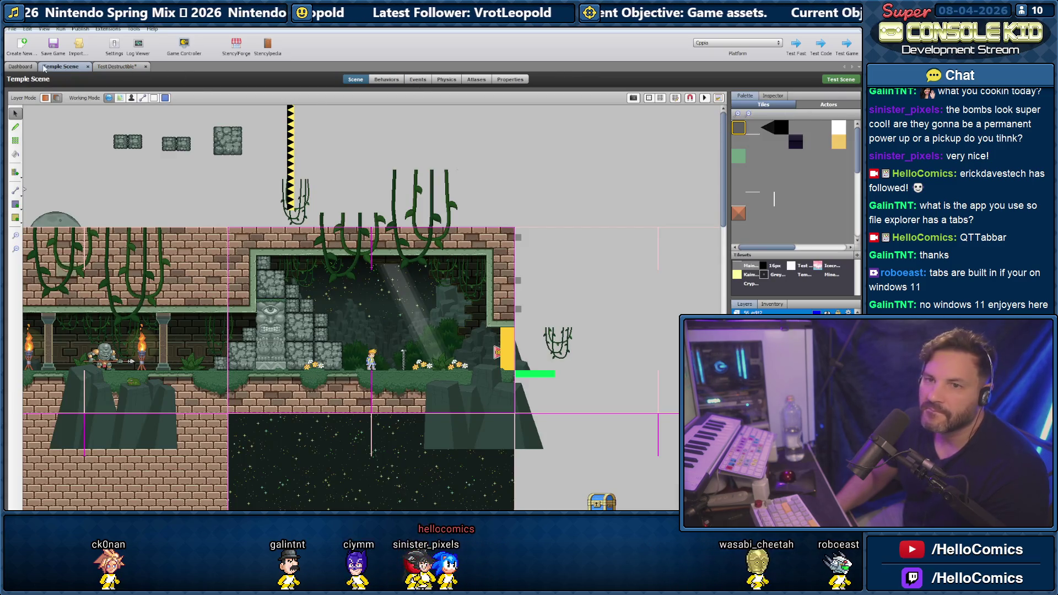
# - Open Rogue Scene 2 from the Rogue Scenes folder on the dashboard
pyautogui.click(24, 66)
pyautogui.click(38, 113)
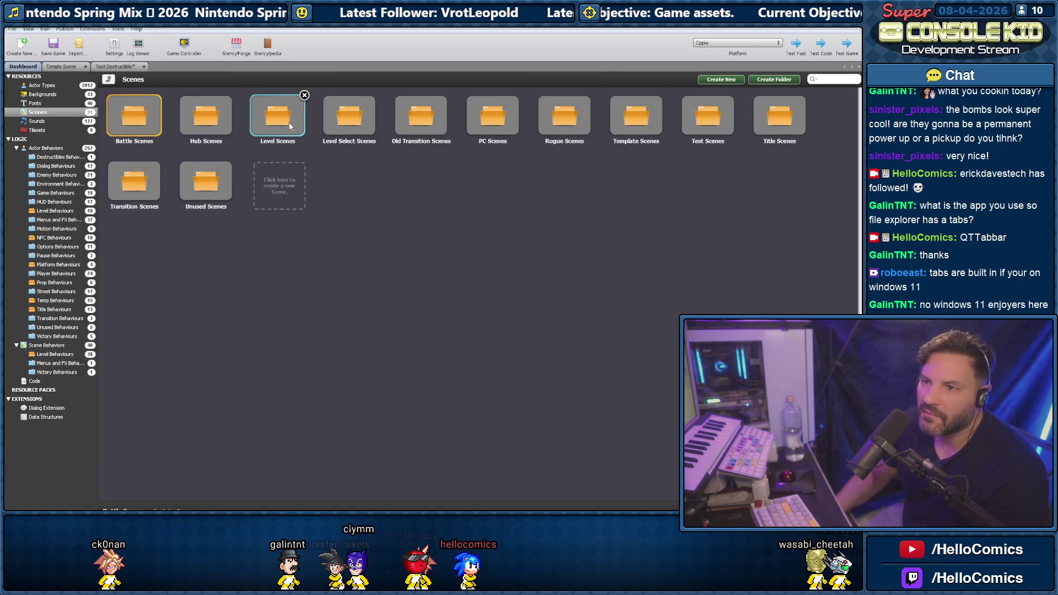
pyautogui.doubleClick(557, 118)
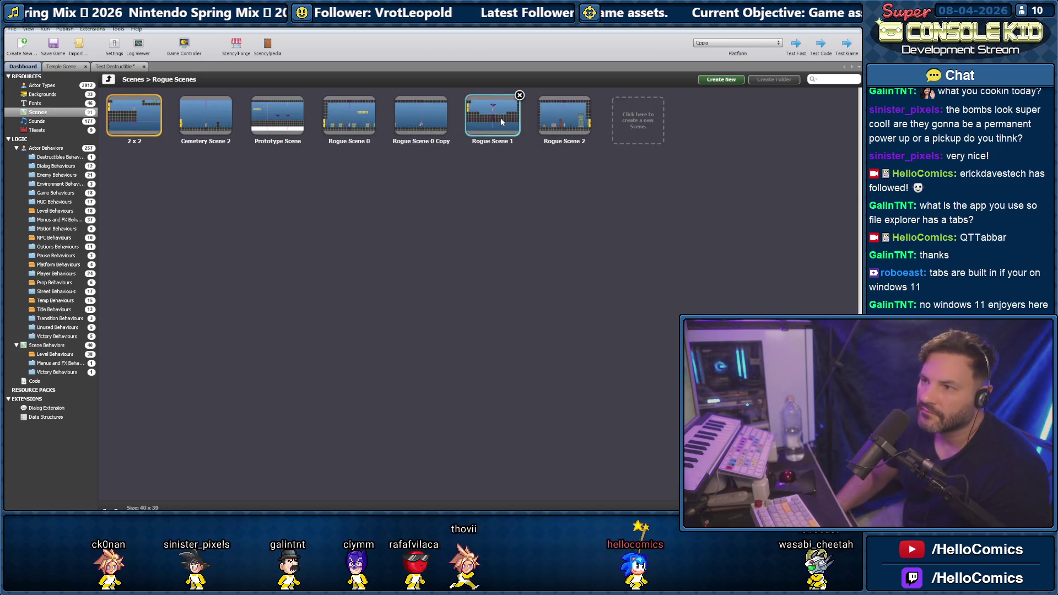
pyautogui.doubleClick(575, 130)
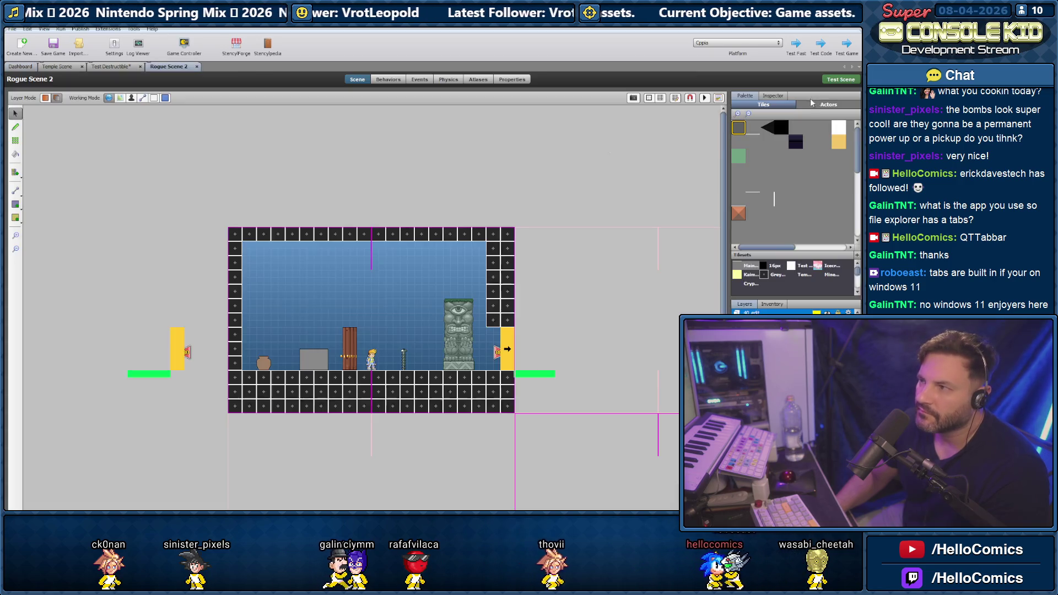
# - Test-play Rogue Scene 2, then close the game window
pyautogui.hotkey('ctrl', 's')
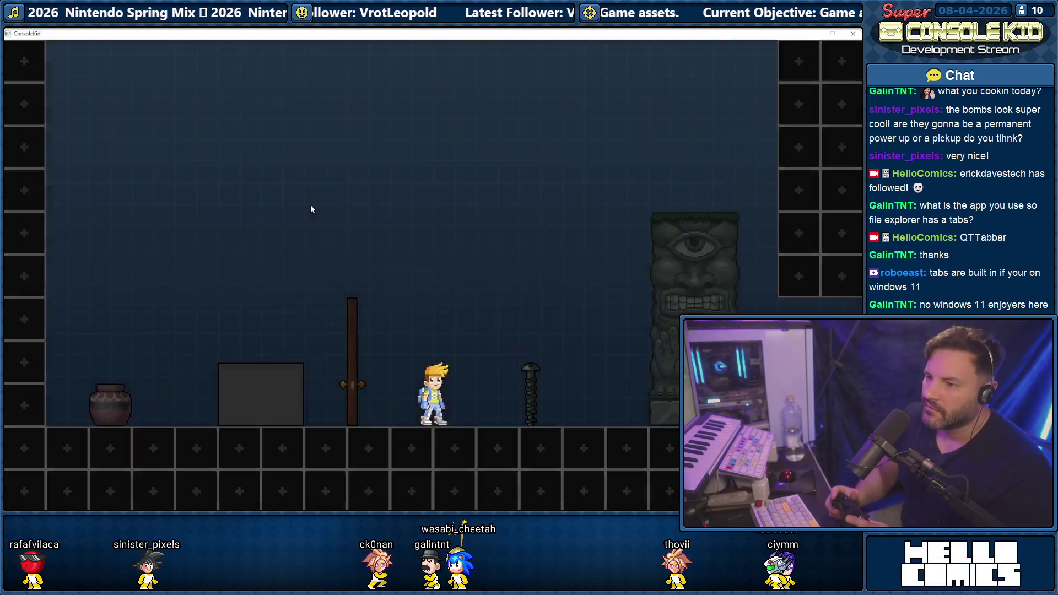
pyautogui.press('space')
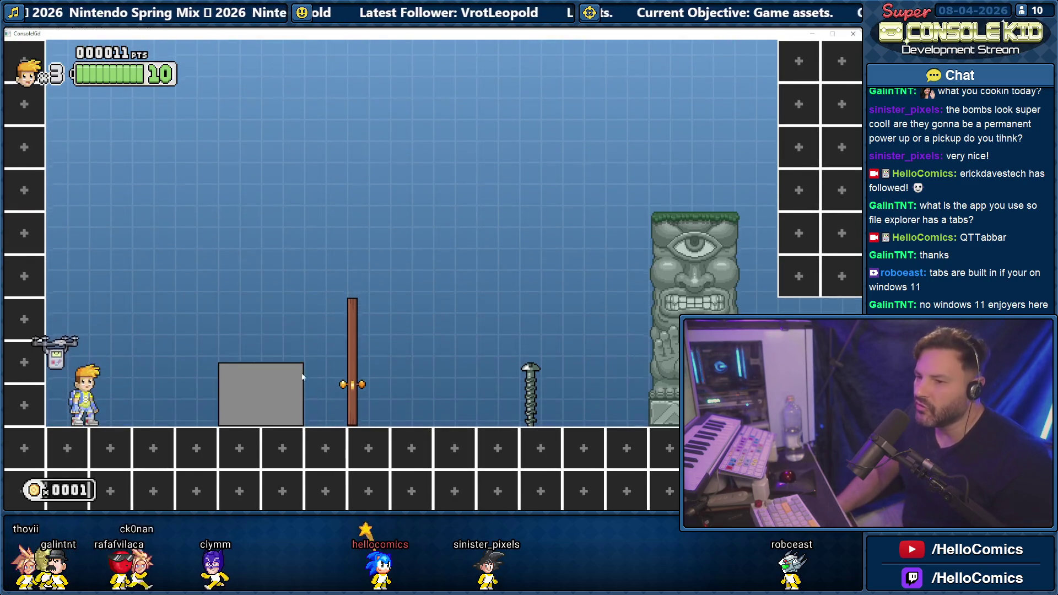
pyautogui.click(853, 34)
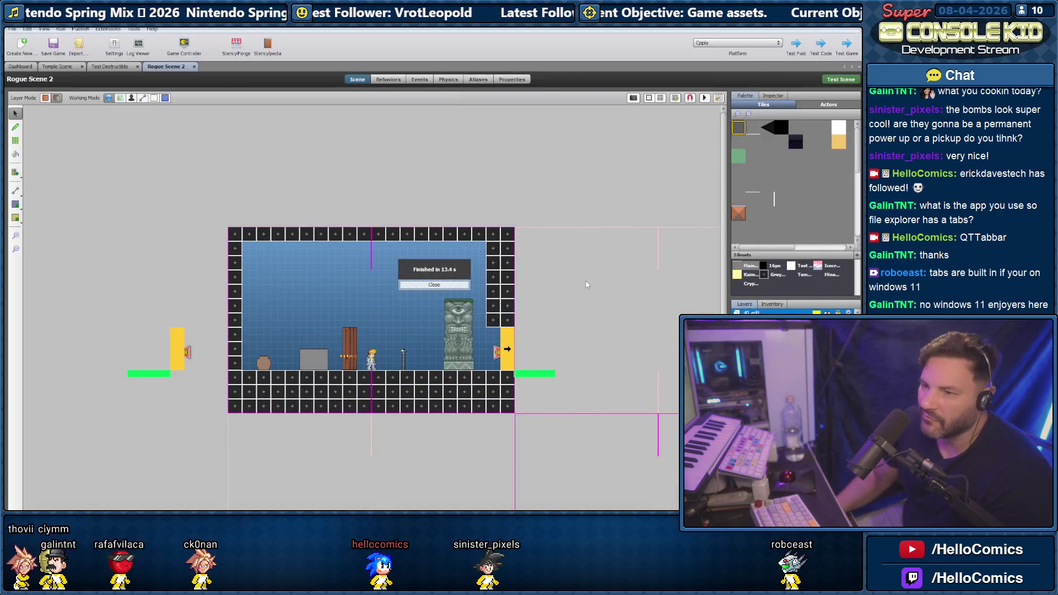
# - Dismiss the finish notice and review the Temple Scene's Temple Level Logic and Wave Logic behaviors
pyautogui.click(433, 285)
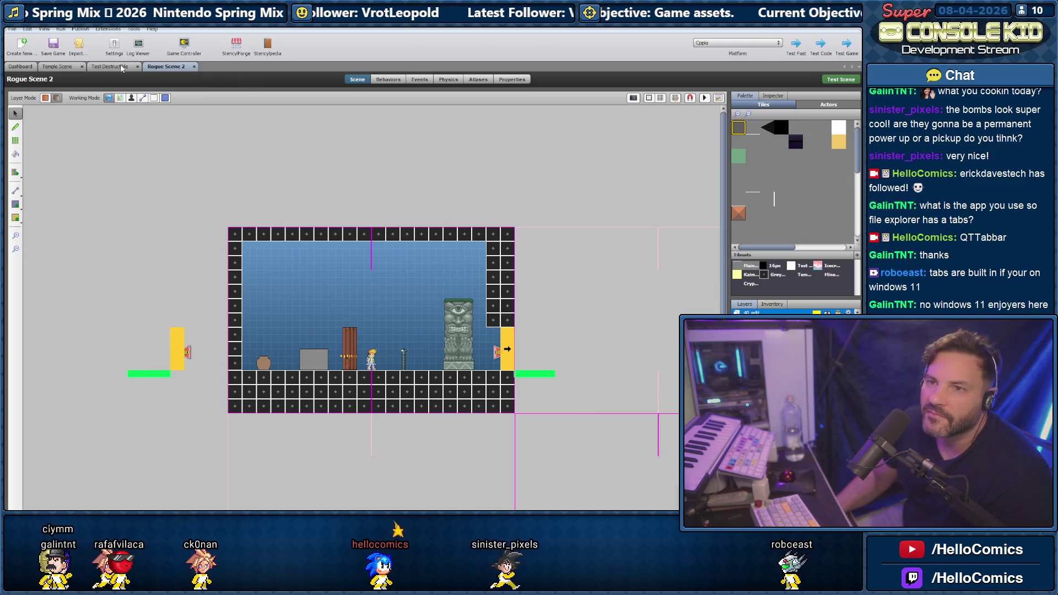
pyautogui.click(122, 67)
pyautogui.click(60, 66)
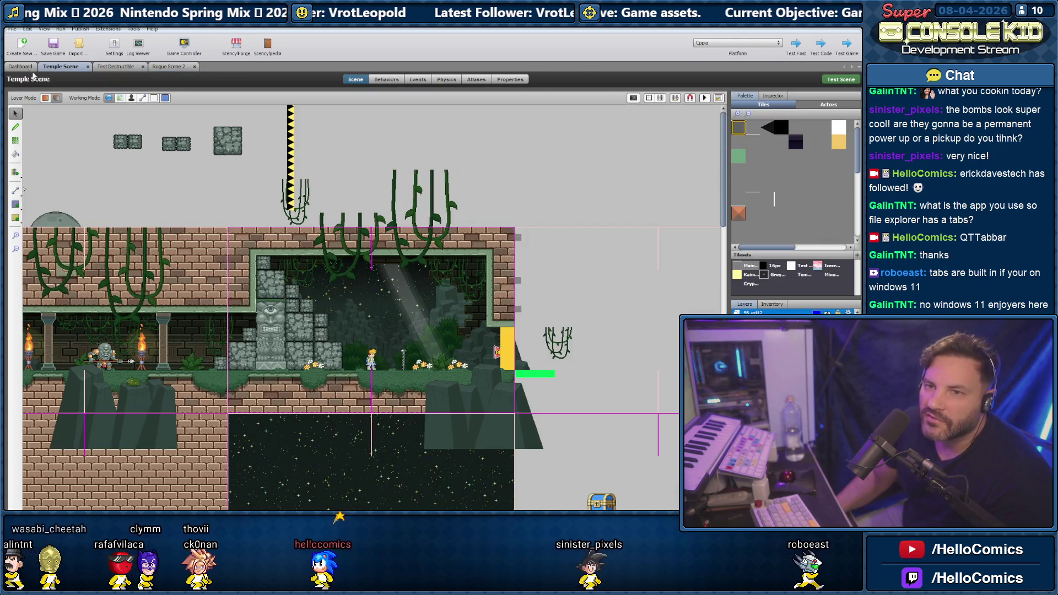
pyautogui.click(386, 79)
pyautogui.click(44, 145)
pyautogui.click(41, 154)
pyautogui.click(45, 146)
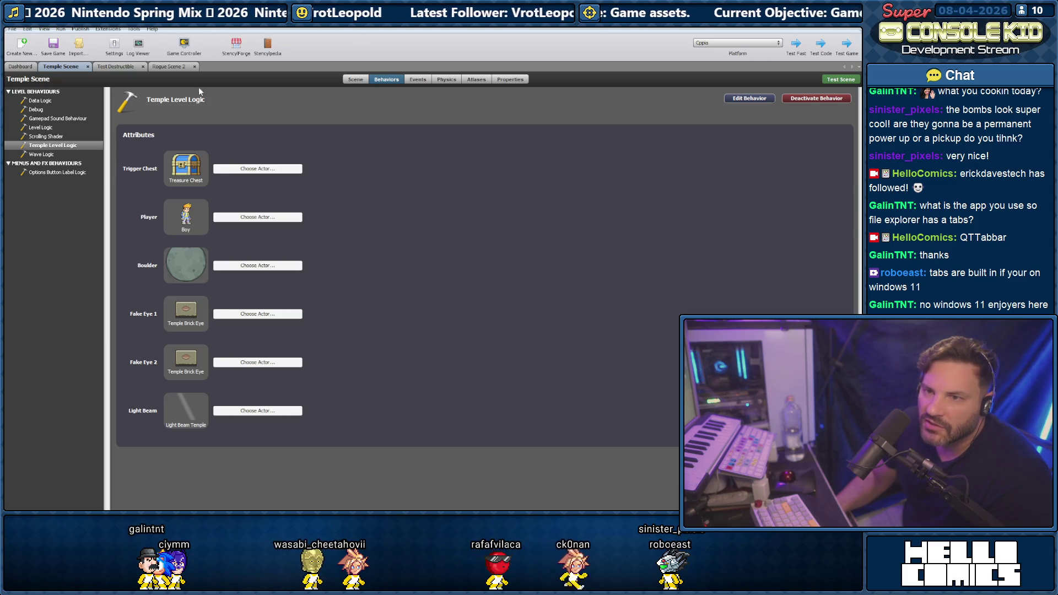
# - Open the Test Destructible actor's Destructible Logic behavior in the behavior editor
pyautogui.click(118, 67)
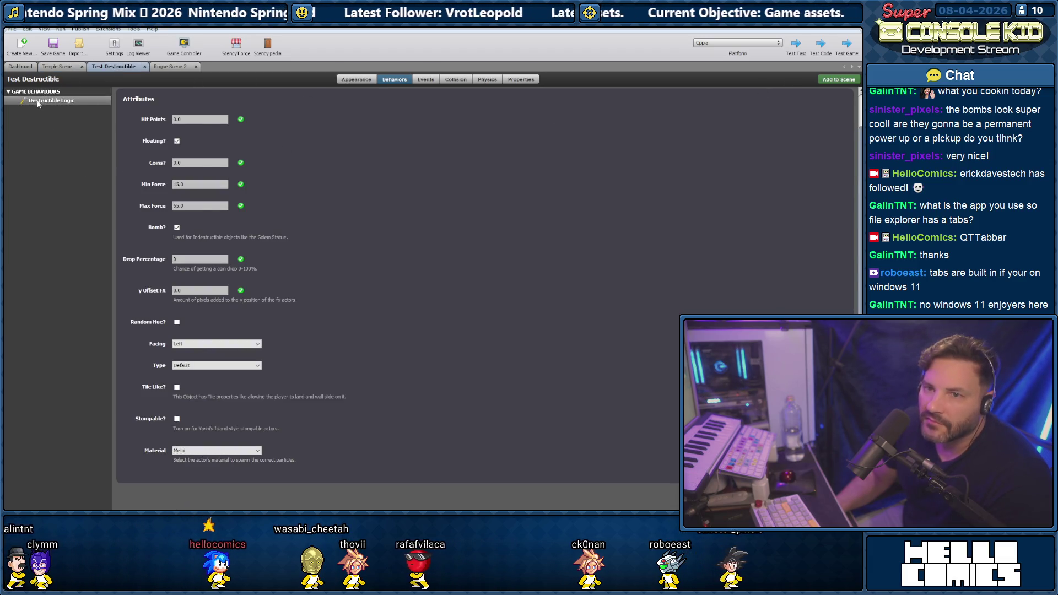
pyautogui.click(356, 80)
pyautogui.click(394, 80)
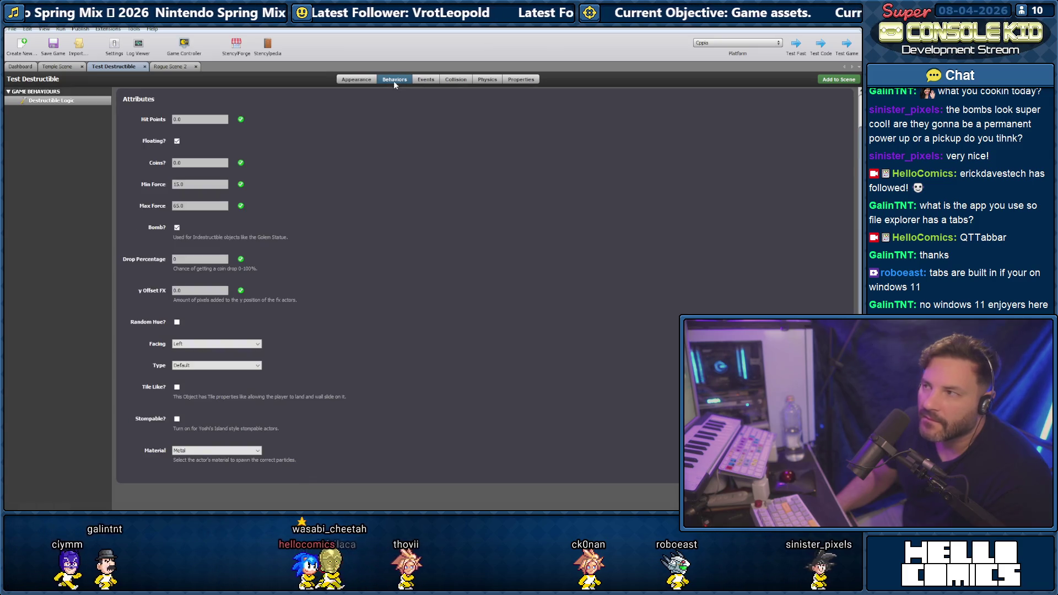
pyautogui.click(57, 103)
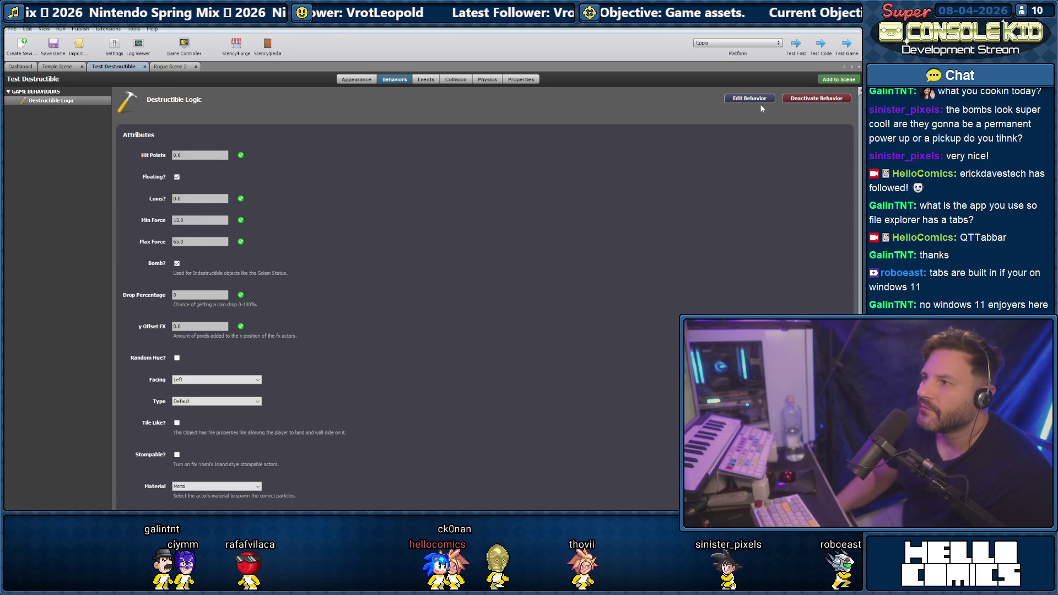
pyautogui.click(757, 98)
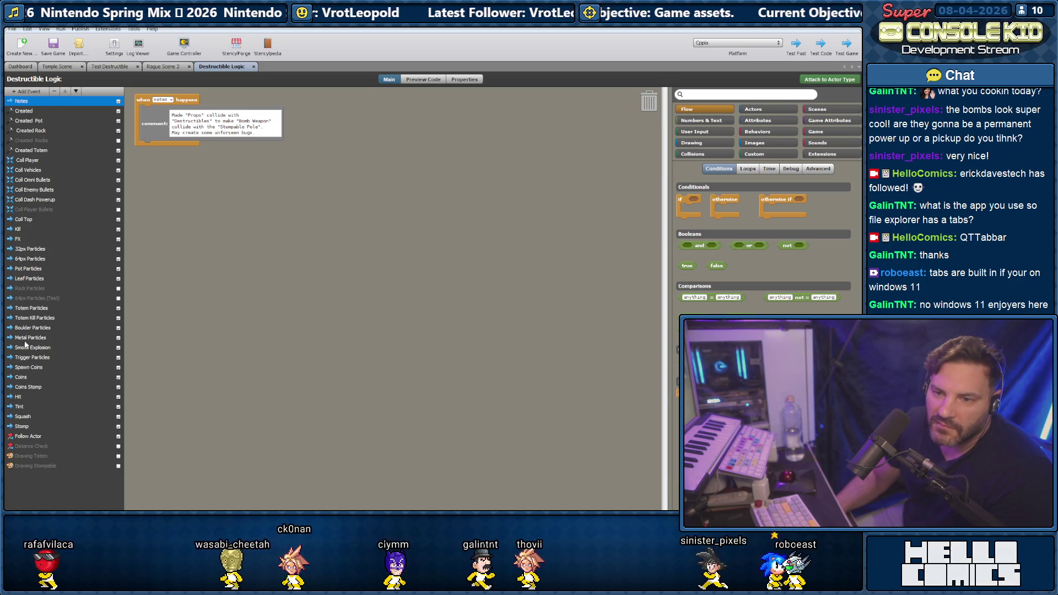
# - Compare the Metal, Boulder and Totem Particles events, ending on the Metal Particles code
pyautogui.click(31, 338)
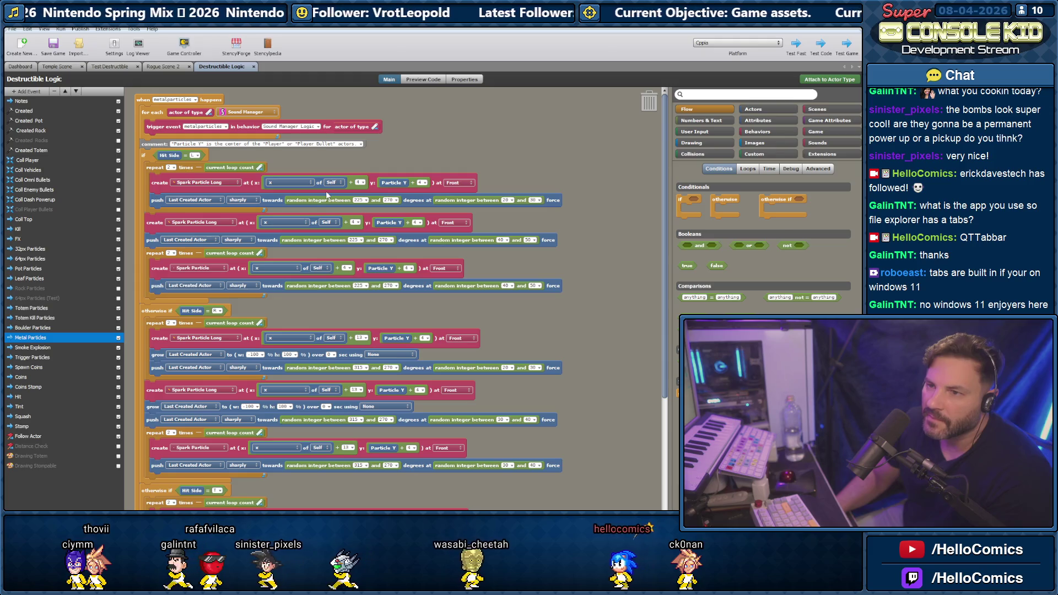
pyautogui.scroll(-3, 326, 195)
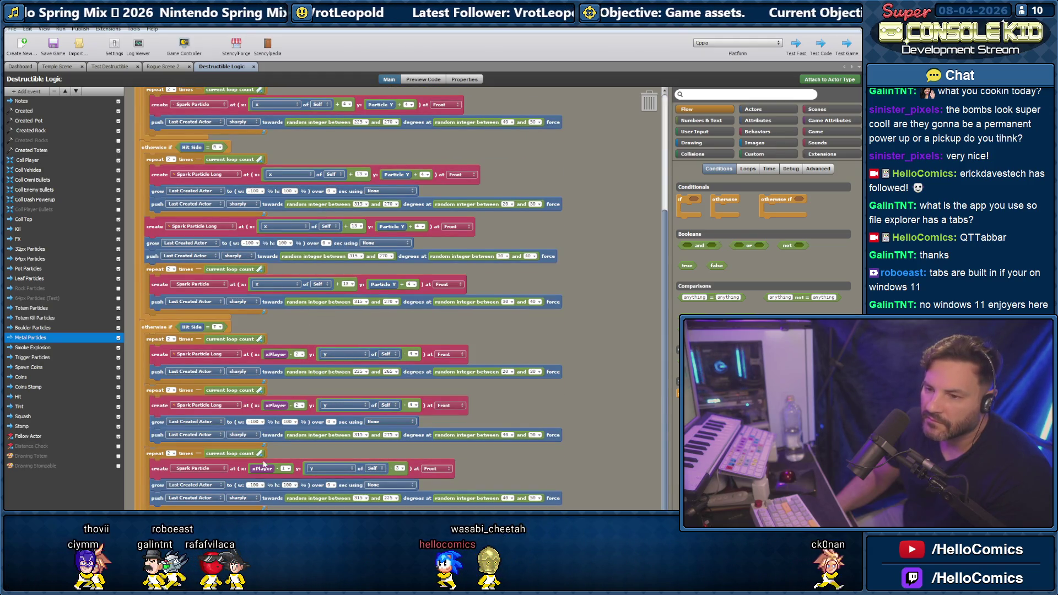
pyautogui.scroll(1, 282, 380)
pyautogui.scroll(2, 289, 344)
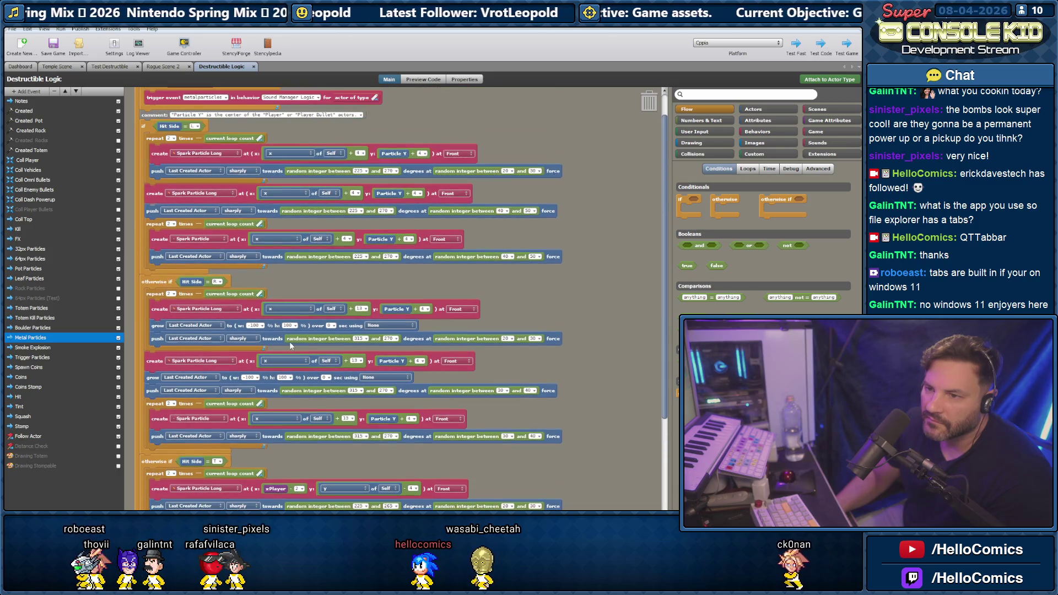
pyautogui.scroll(1, 288, 326)
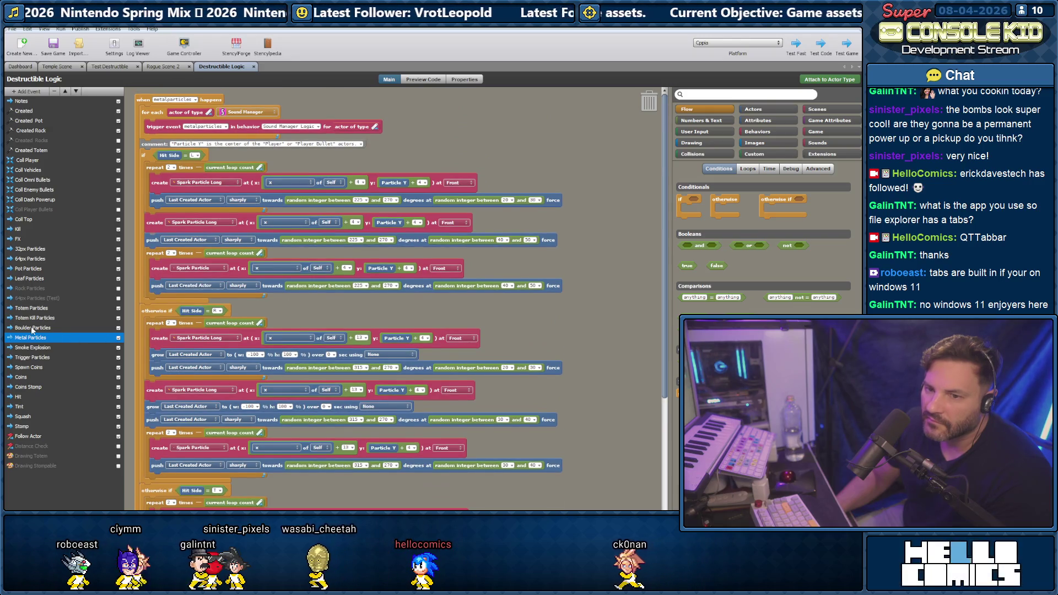
pyautogui.click(61, 328)
pyautogui.scroll(-3, 285, 343)
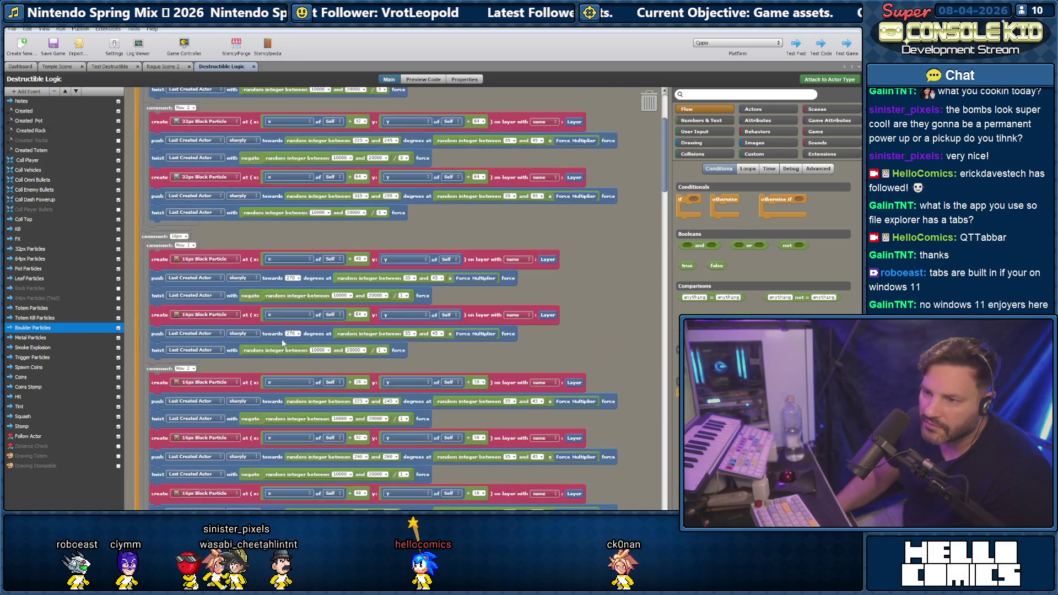
pyautogui.scroll(-15, 241, 293)
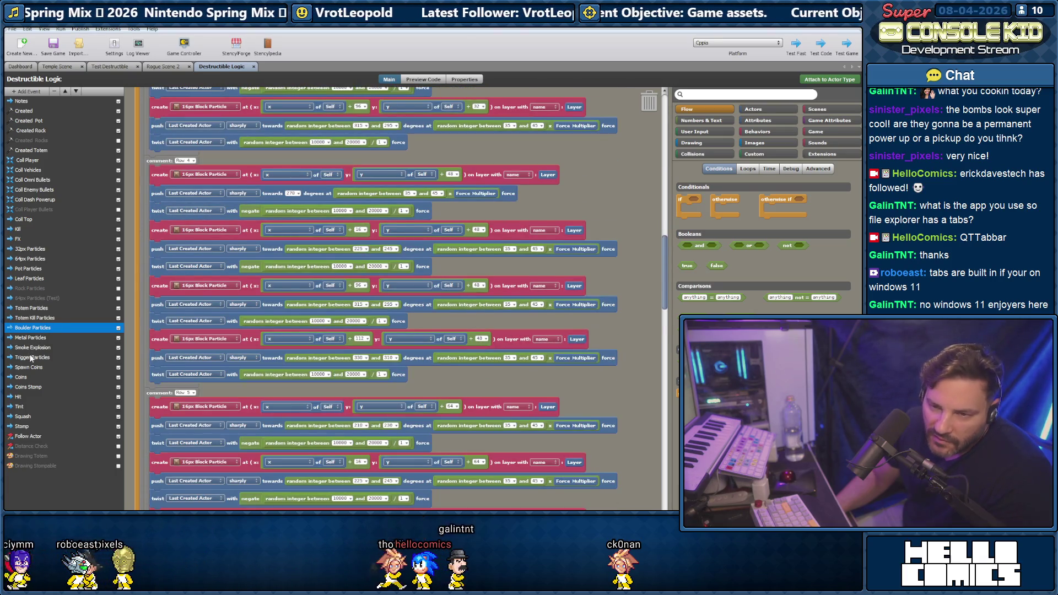
pyautogui.click(33, 311)
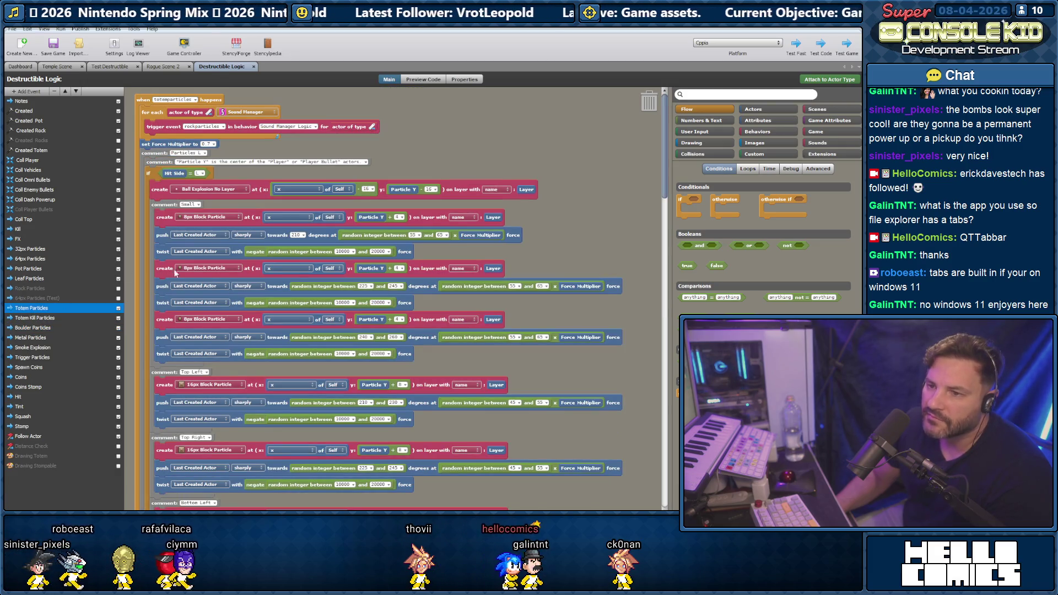
pyautogui.scroll(-12, 208, 282)
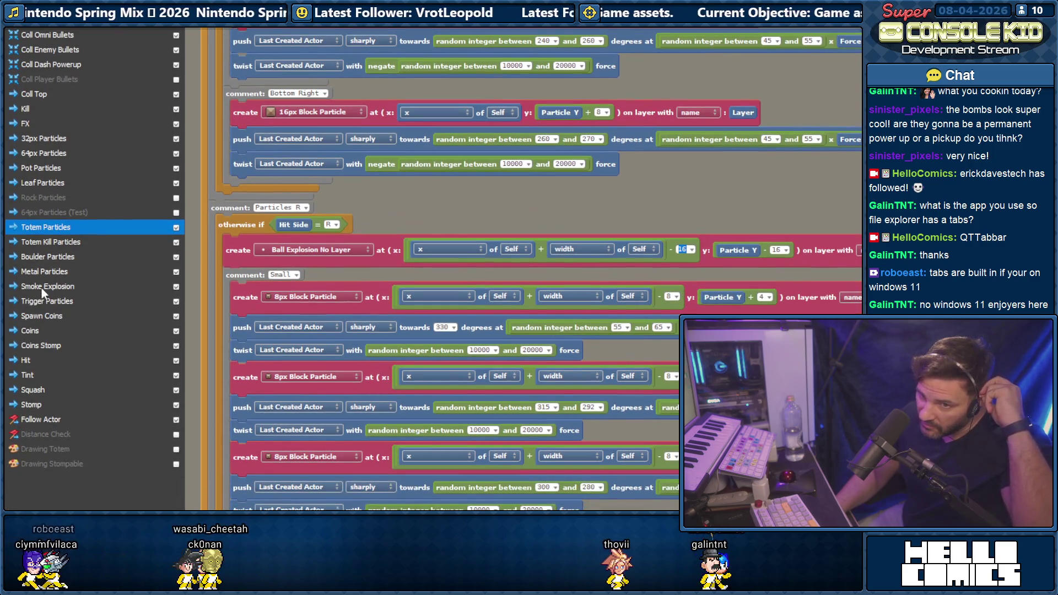
pyautogui.click(46, 273)
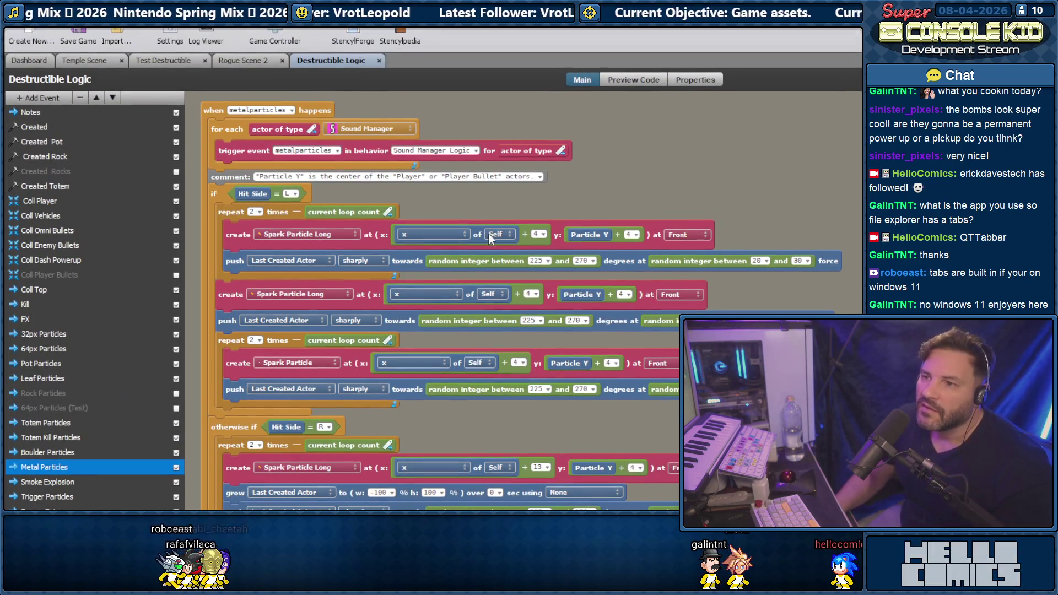
# - Replace the first spark spawn's x with an addition of x of Self and width of Self
pyautogui.moveTo(491, 238); pyautogui.dragTo(682, 201)
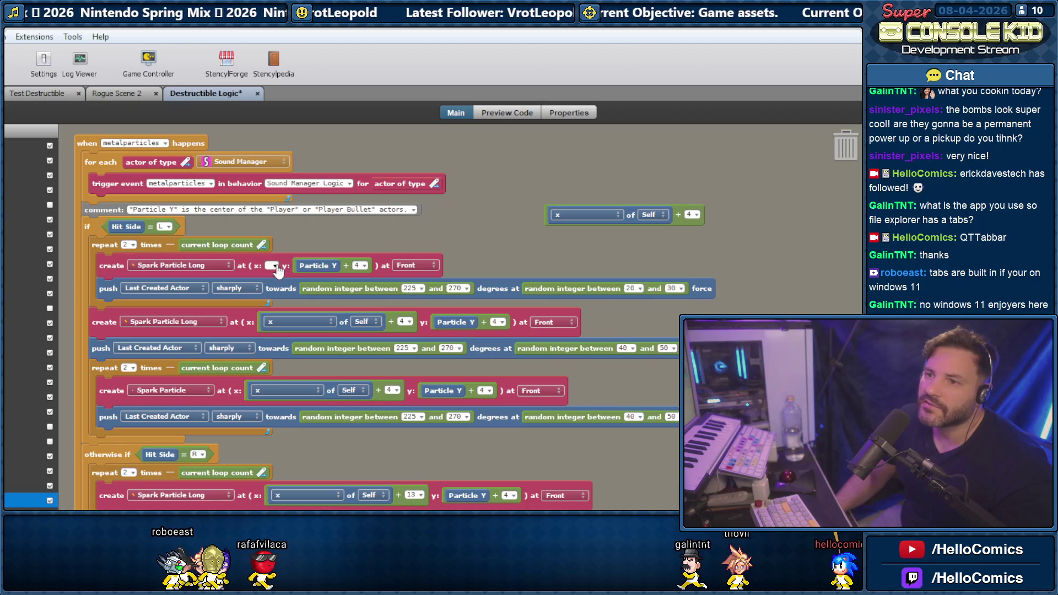
pyautogui.rightClick(275, 266)
pyautogui.click(396, 306)
pyautogui.moveTo(629, 215)
pyautogui.mouseDown()
pyautogui.moveTo(344, 288)
pyautogui.moveTo(280, 270)
pyautogui.mouseUp()
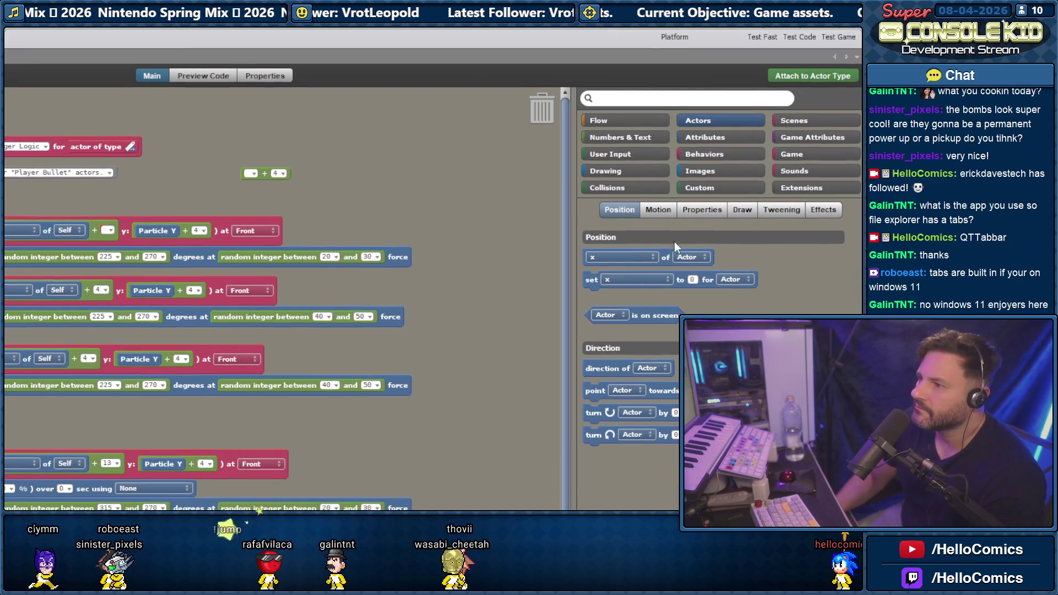
pyautogui.click(705, 211)
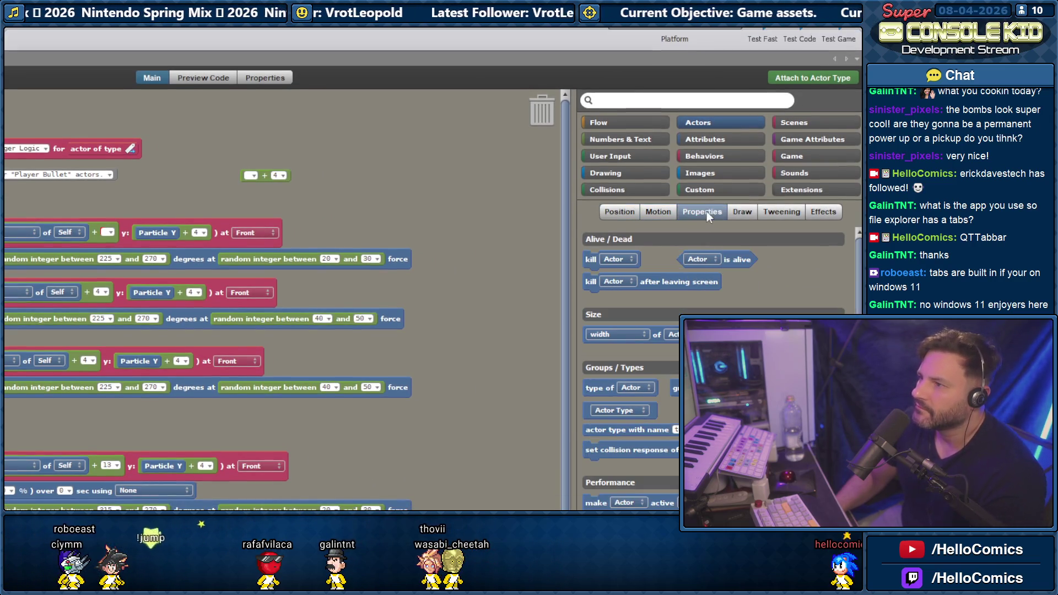
pyautogui.click(738, 212)
pyautogui.click(611, 213)
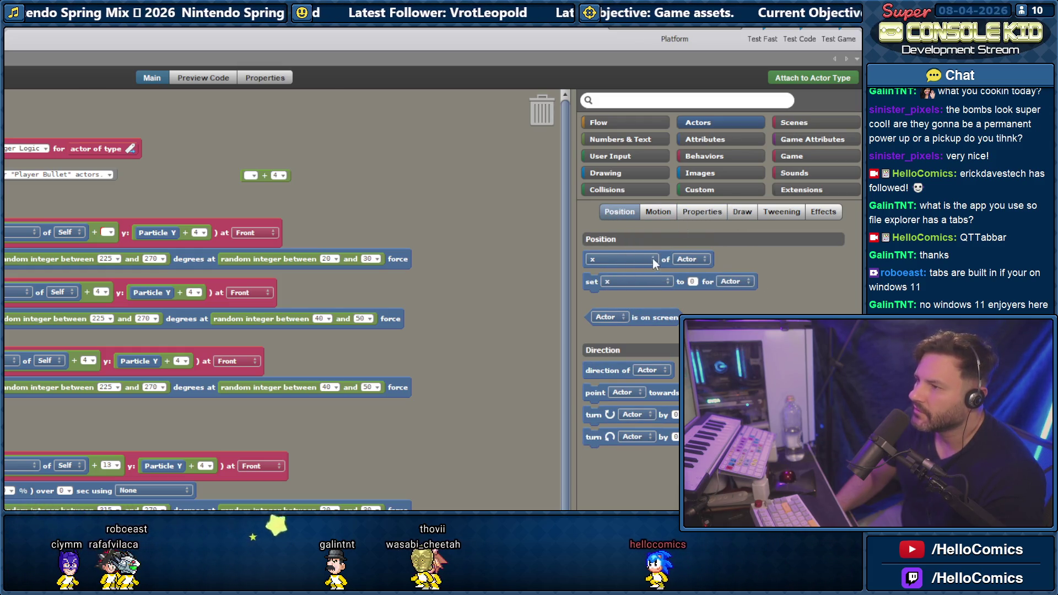
pyautogui.click(633, 259)
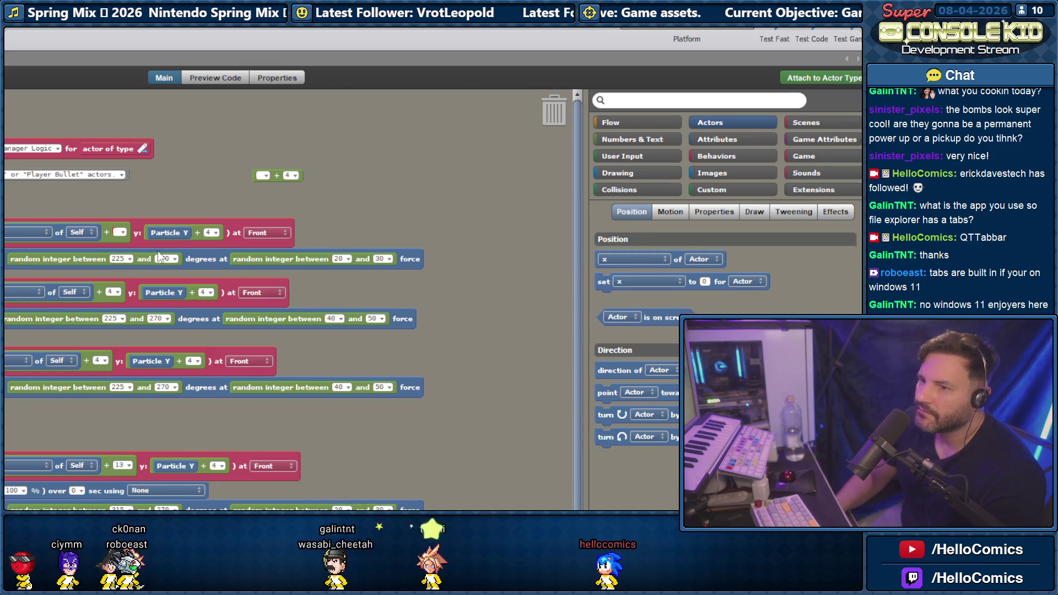
pyautogui.click(214, 233)
pyautogui.moveTo(243, 311)
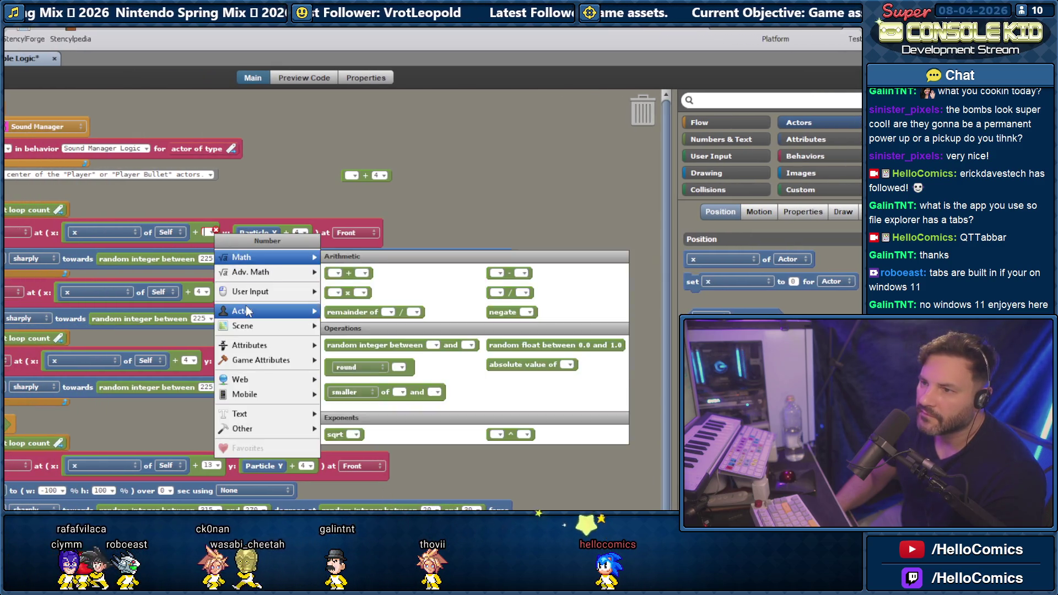
pyautogui.click(496, 329)
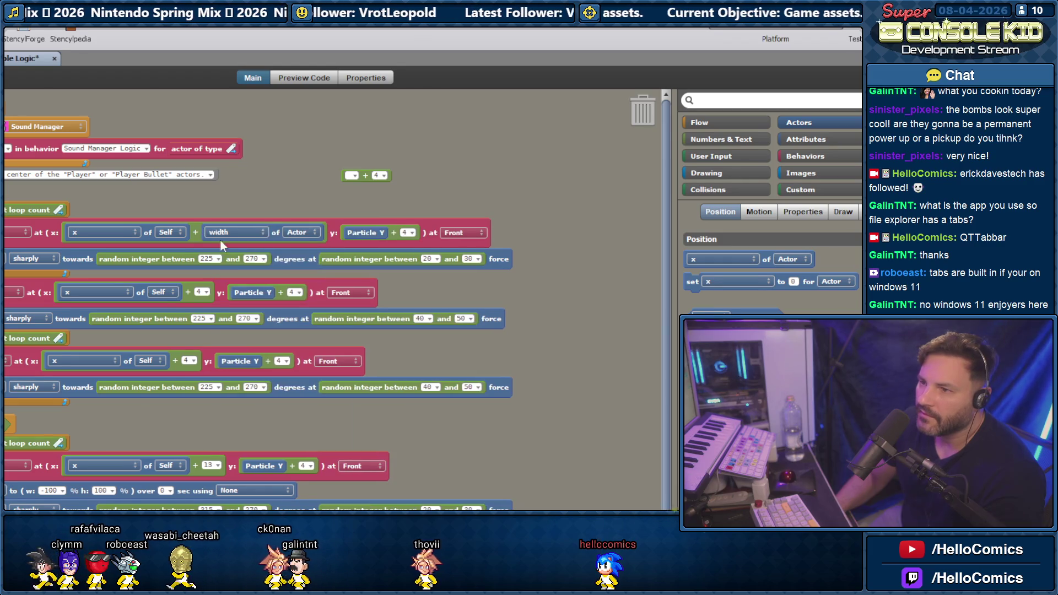
pyautogui.click(300, 232)
# - Rework the spark spawn x blocks, discarding the subtraction, + 4 and x of Self + 13 blocks
pyautogui.moveTo(200, 231); pyautogui.dragTo(491, 182)
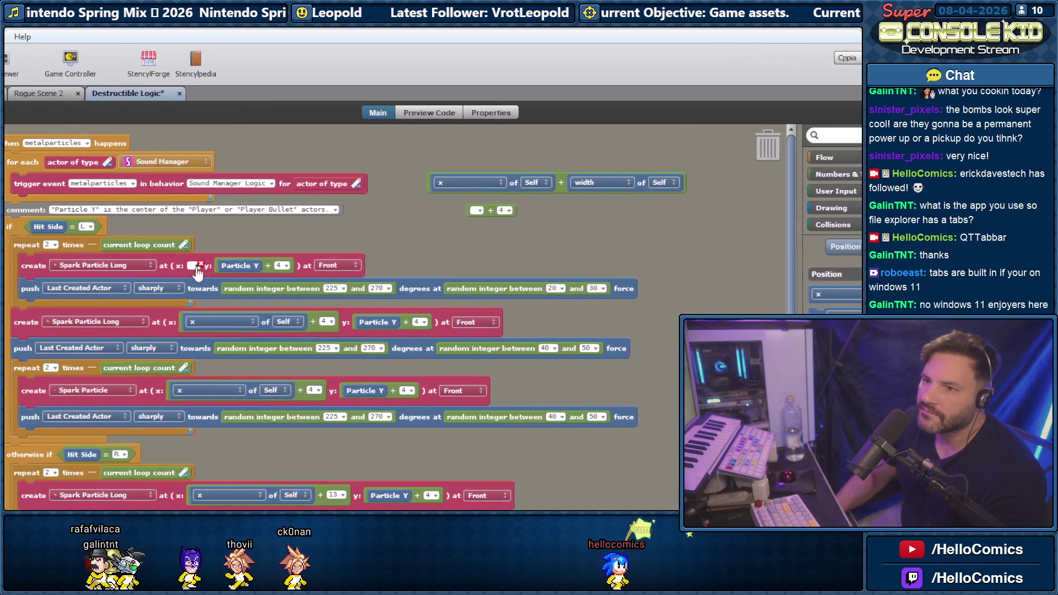
pyautogui.click(197, 266)
pyautogui.moveTo(231, 291)
pyautogui.click(483, 307)
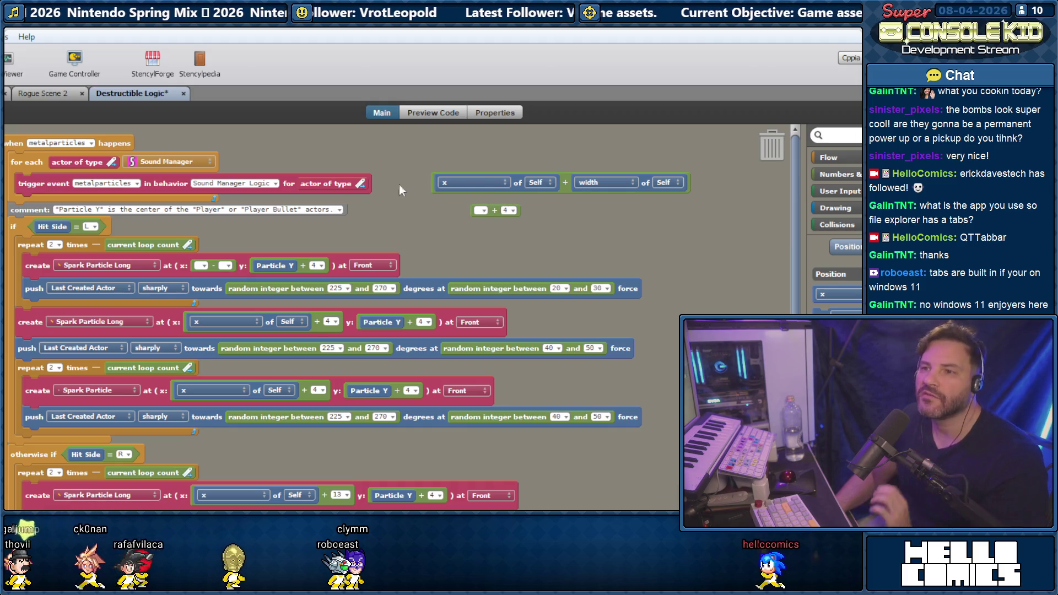
pyautogui.moveTo(216, 269)
pyautogui.mouseDown()
pyautogui.moveTo(485, 220)
pyautogui.moveTo(771, 147)
pyautogui.mouseUp()
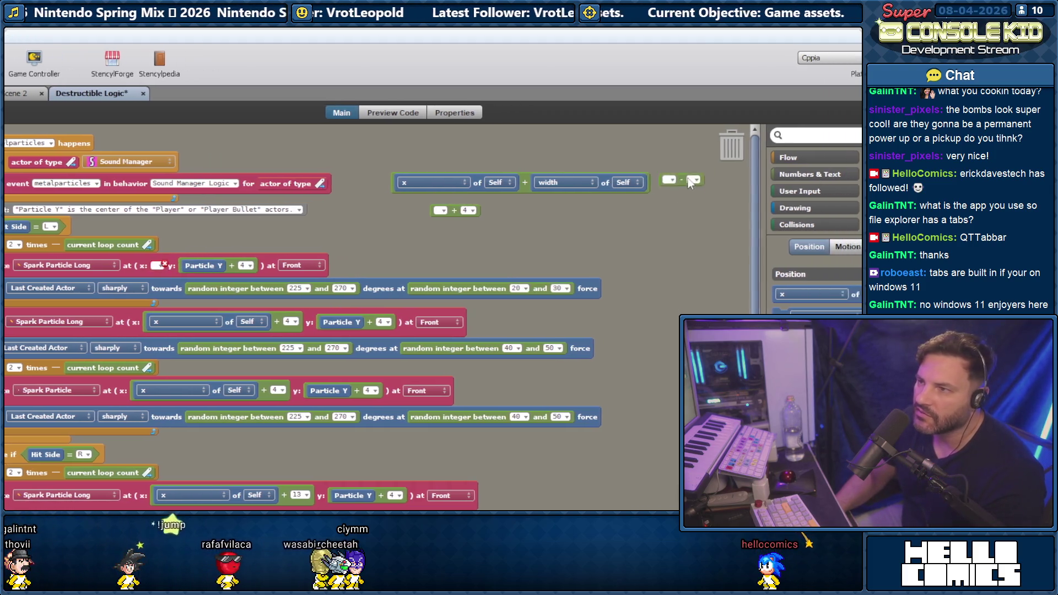
pyautogui.moveTo(393, 211); pyautogui.dragTo(668, 149)
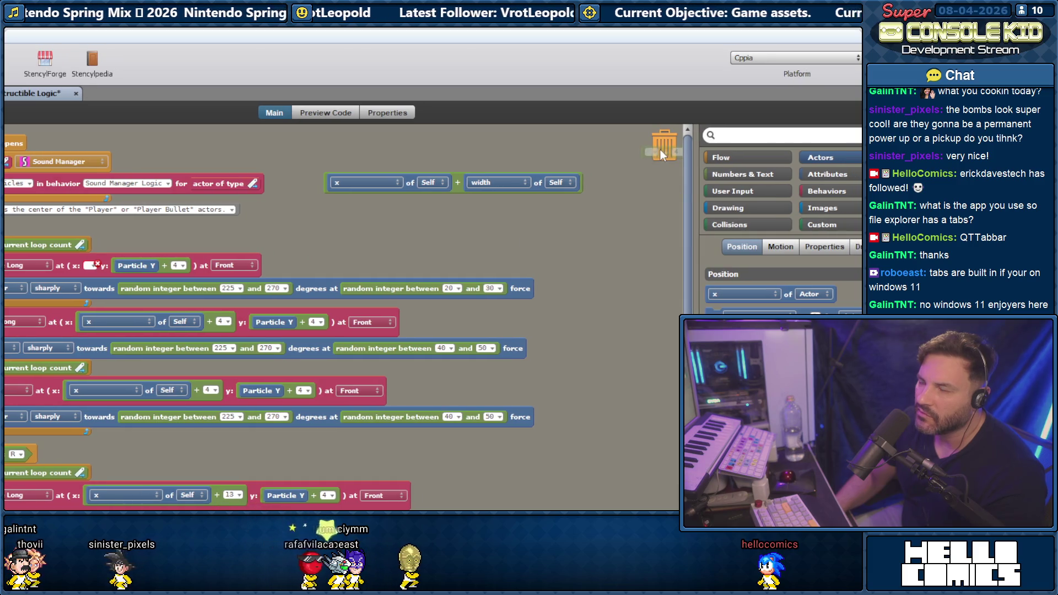
pyautogui.moveTo(458, 184)
pyautogui.mouseDown()
pyautogui.moveTo(193, 237)
pyautogui.moveTo(231, 257)
pyautogui.mouseUp()
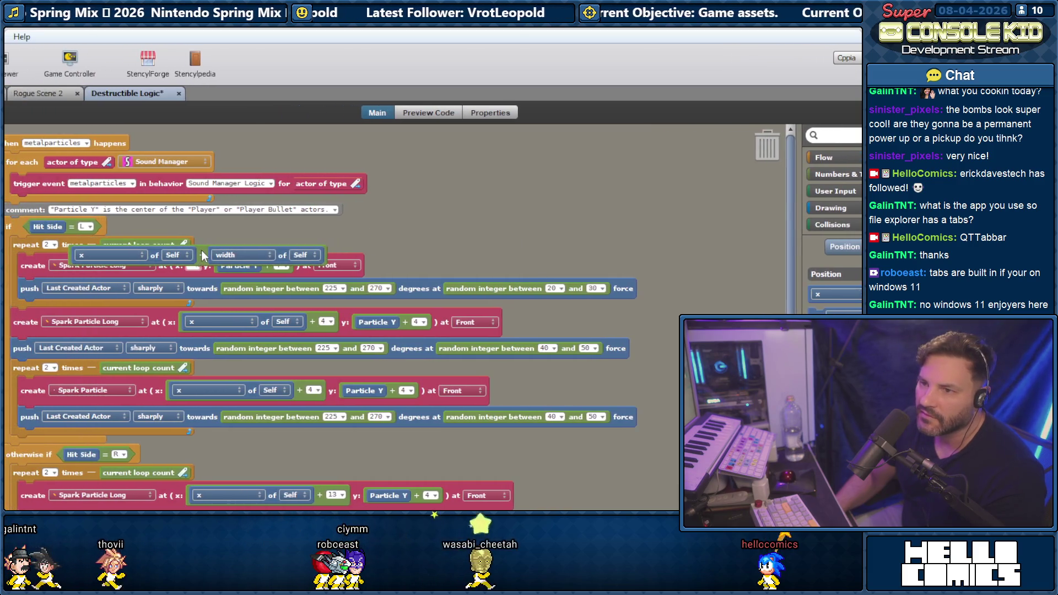
pyautogui.moveTo(533, 218); pyautogui.dragTo(552, 214)
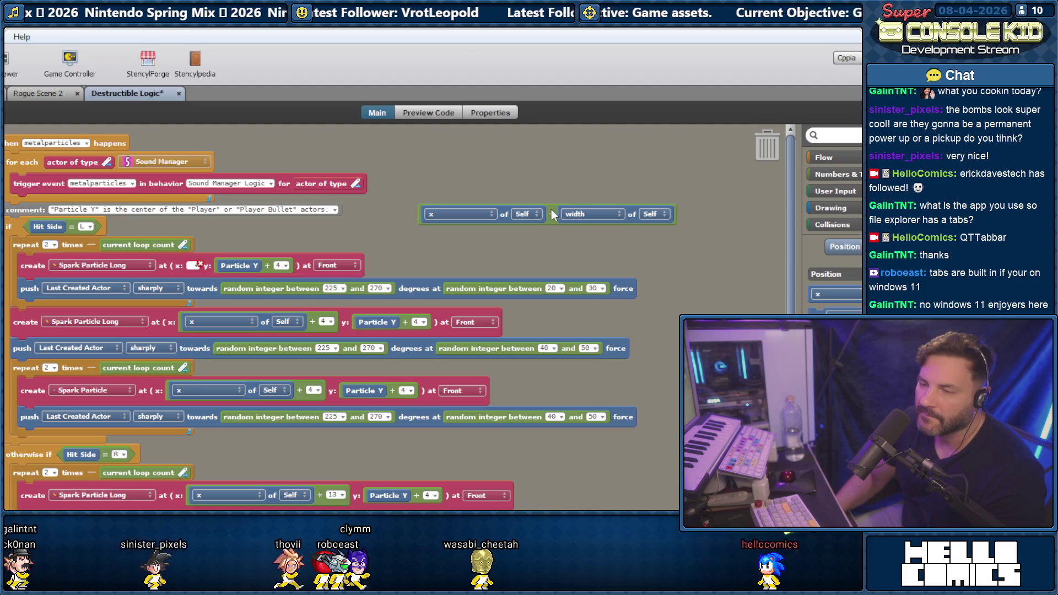
pyautogui.moveTo(553, 215); pyautogui.dragTo(547, 220)
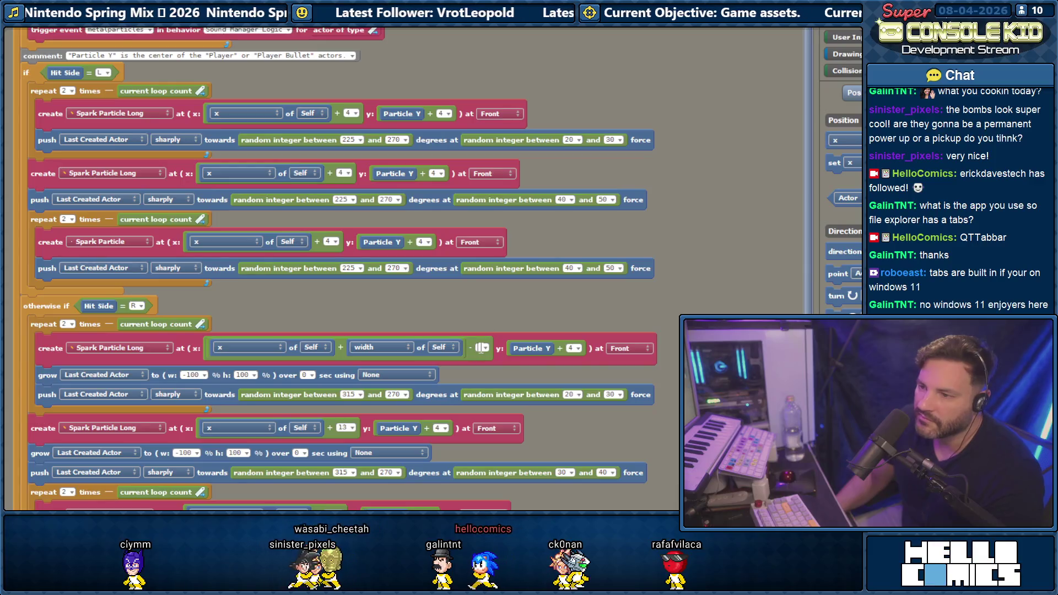
pyautogui.scroll(-3, 322, 322)
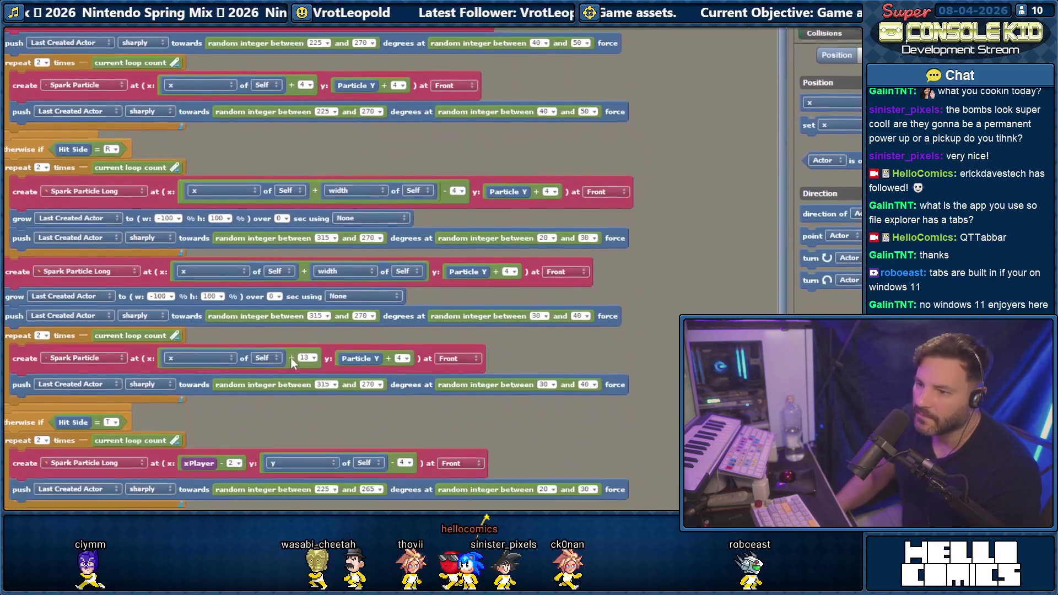
pyautogui.moveTo(303, 358); pyautogui.dragTo(330, 369)
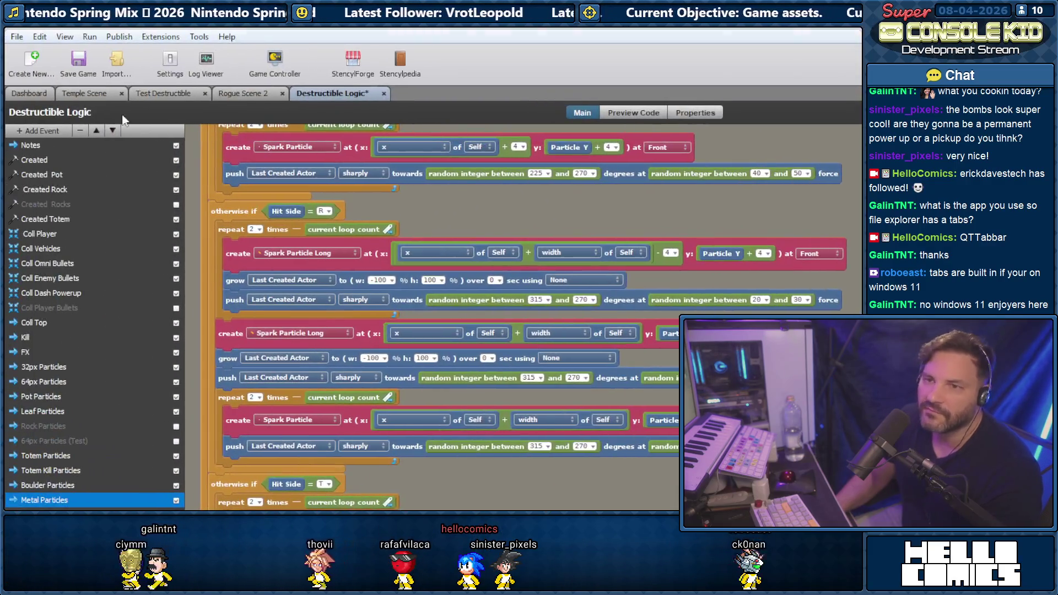
# - Save the game with Rogue Scene 2 open, then switch to the task list document
pyautogui.click(251, 94)
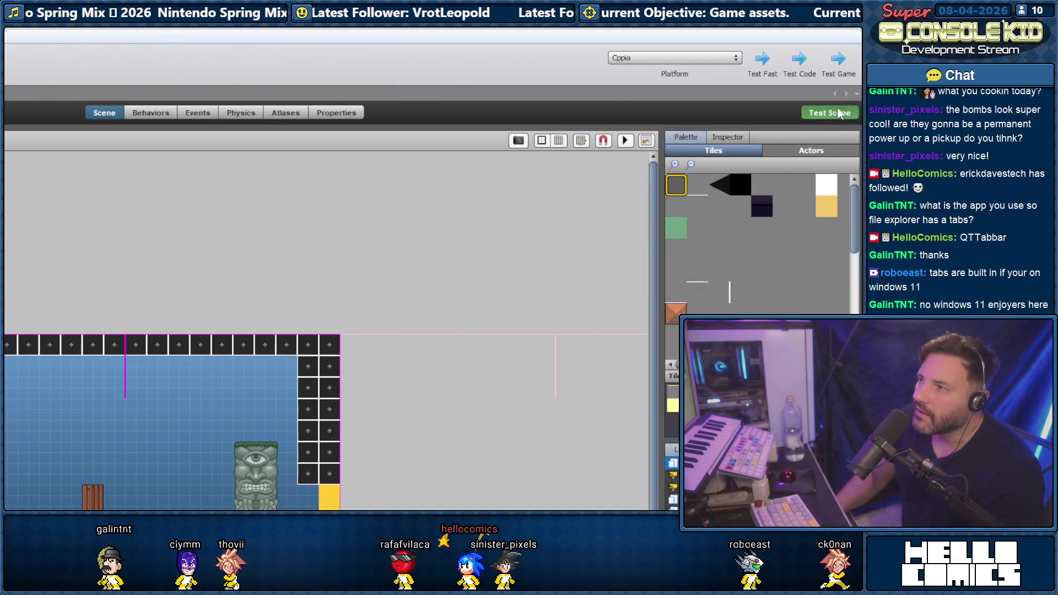
pyautogui.hotkey('ctrl', 's')
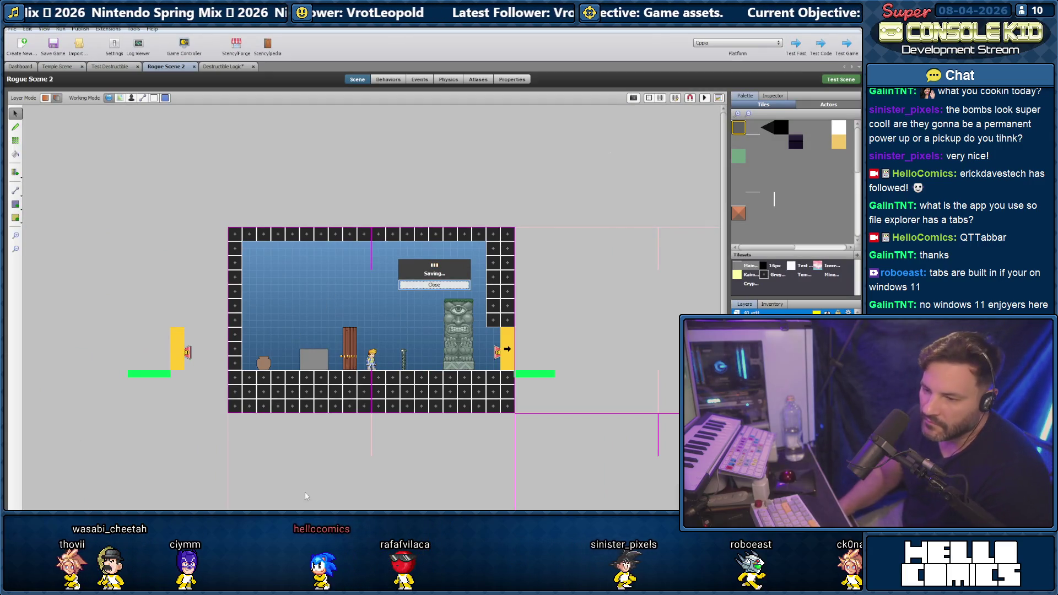
pyautogui.hotkey('alt', 'Tab')
pyautogui.moveTo(143, 401); pyautogui.dragTo(145, 417)
pyautogui.click(128, 426)
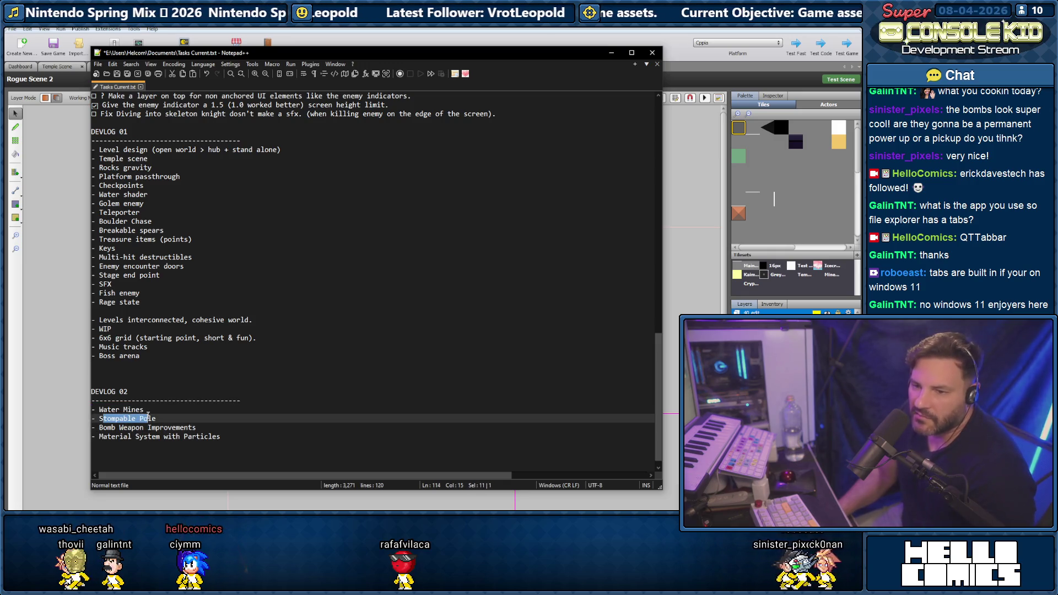
# - Change 'Stompable Pole' to 'Stompable Poles' in the DEVLOG 02 task list
pyautogui.click(157, 420)
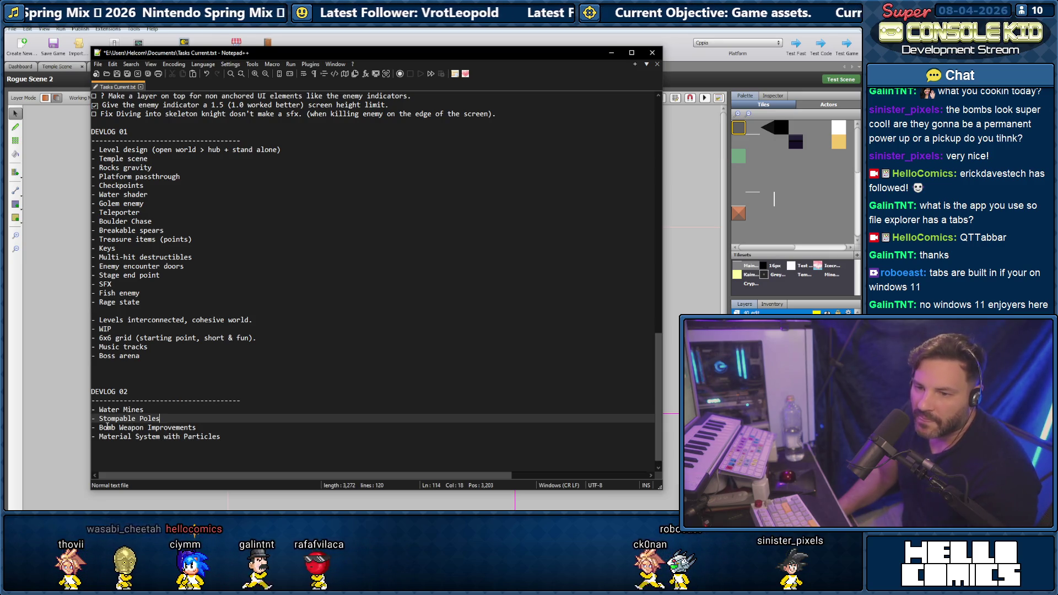
pyautogui.moveTo(107, 427); pyautogui.dragTo(189, 425)
pyautogui.click(150, 441)
pyautogui.click(225, 434)
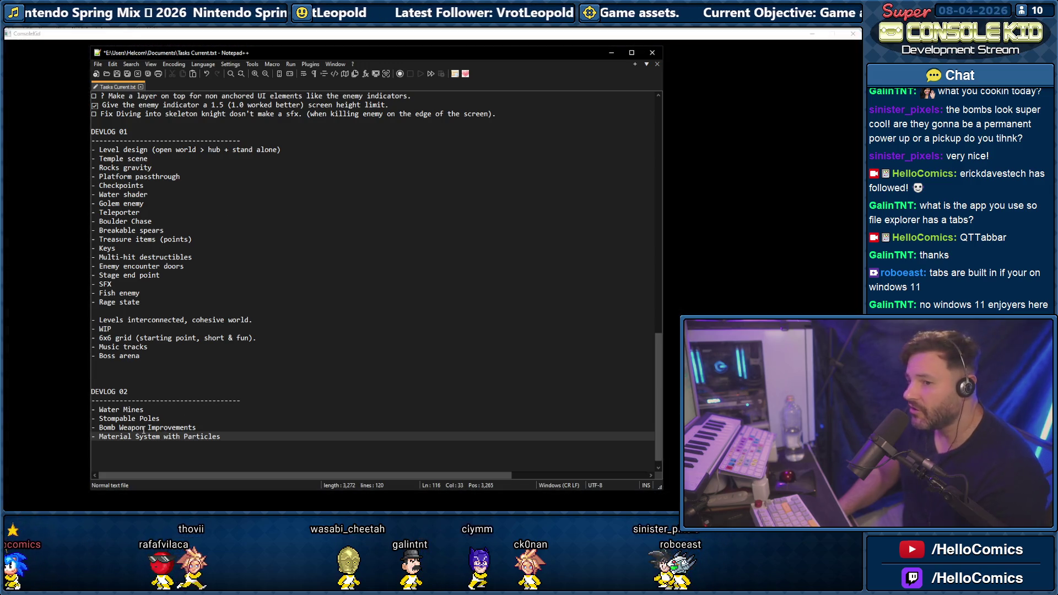
# - Review the DEVLOG 01 and DEVLOG 02 item lists, then return to the ConsoleKid game
pyautogui.moveTo(141, 301)
pyautogui.mouseDown()
pyautogui.moveTo(94, 185)
pyautogui.moveTo(99, 149)
pyautogui.mouseUp()
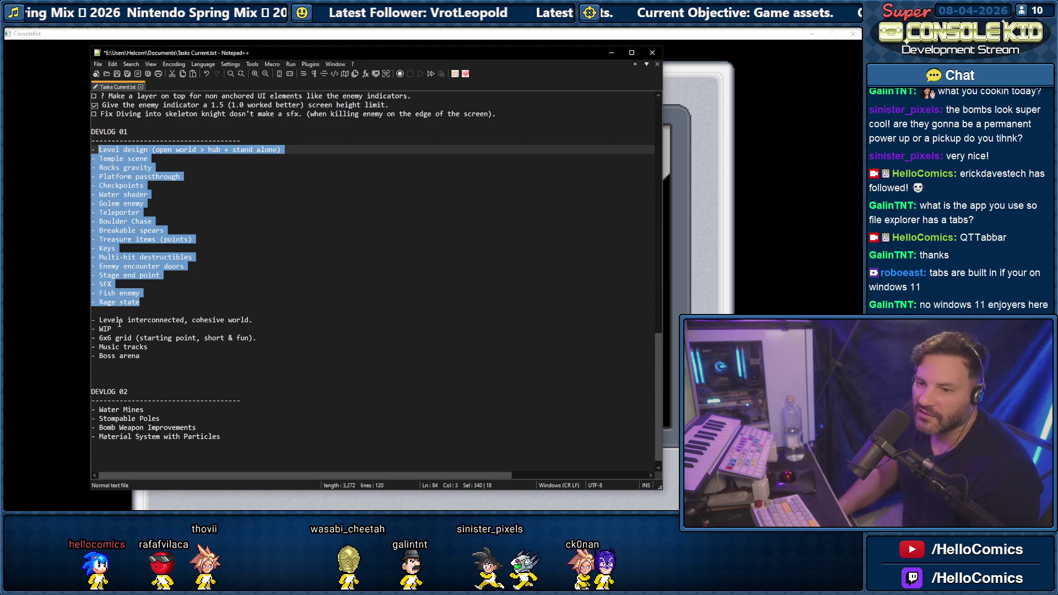
pyautogui.moveTo(134, 150); pyautogui.dragTo(104, 293)
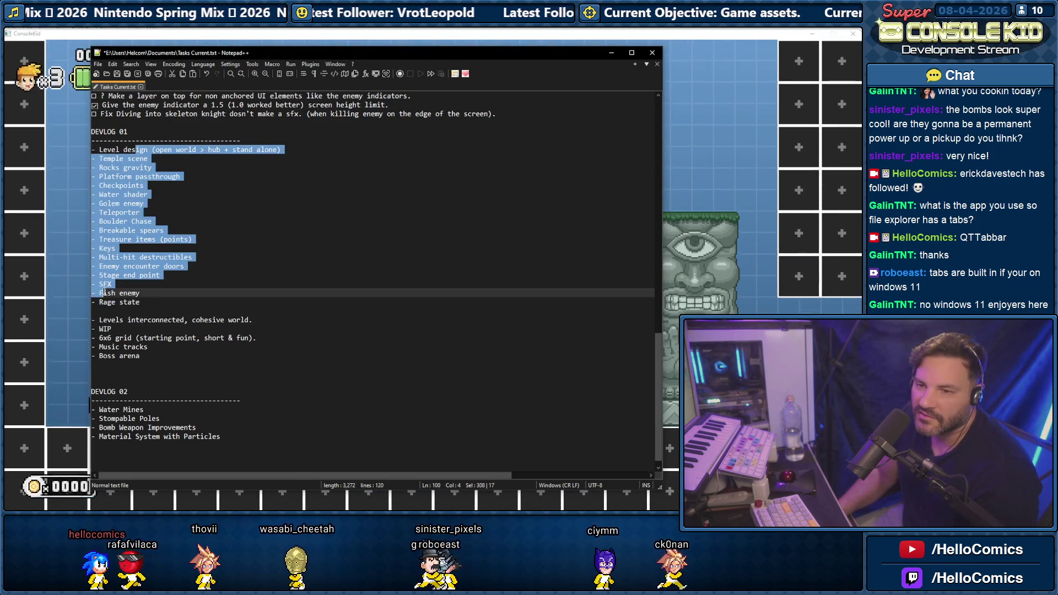
pyautogui.moveTo(92, 409)
pyautogui.mouseDown()
pyautogui.moveTo(138, 412)
pyautogui.moveTo(166, 439)
pyautogui.mouseUp()
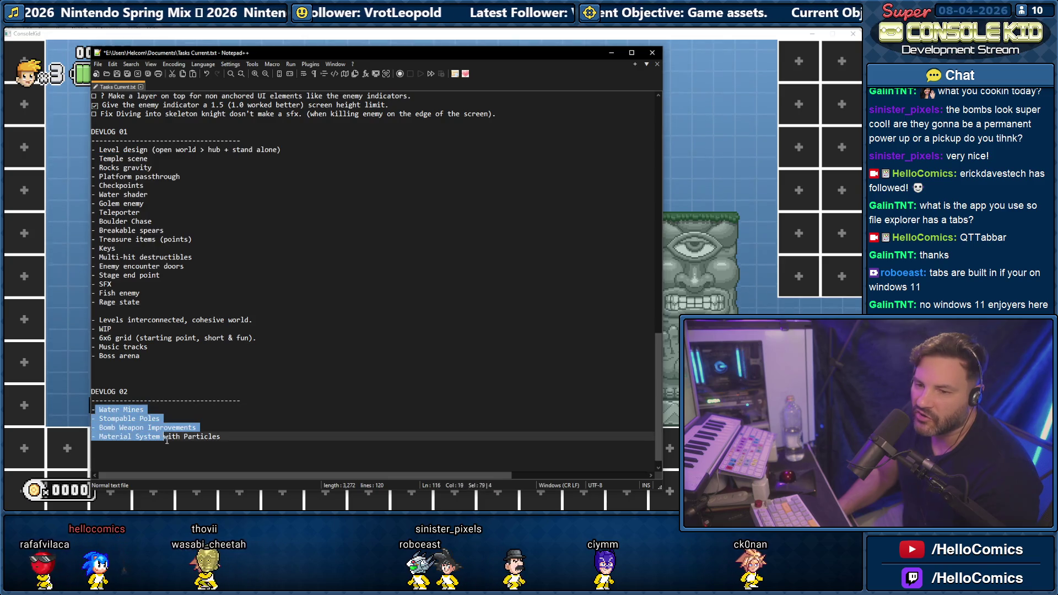
pyautogui.click(113, 410)
pyautogui.moveTo(93, 410); pyautogui.dragTo(196, 437)
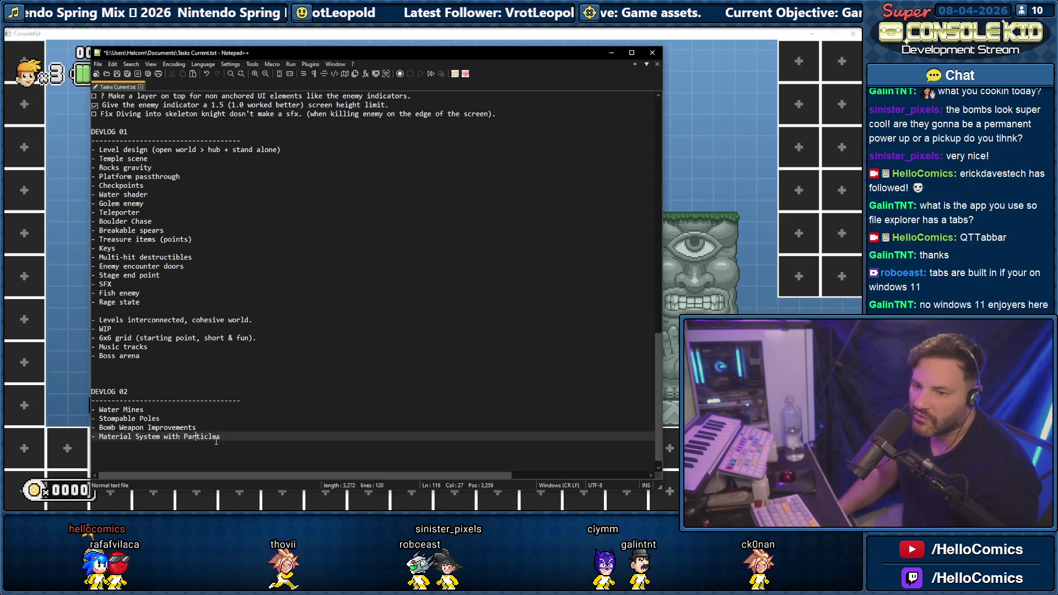
pyautogui.click(84, 299)
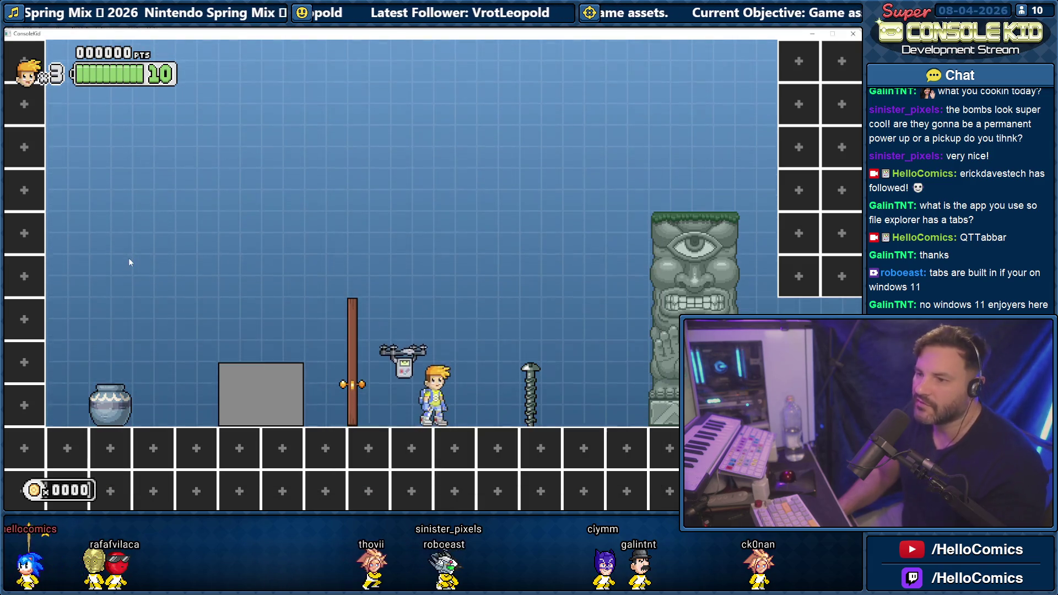
# - Play the level up to 10 points, then turn on the collision debug overlay with F1
pyautogui.press('space')
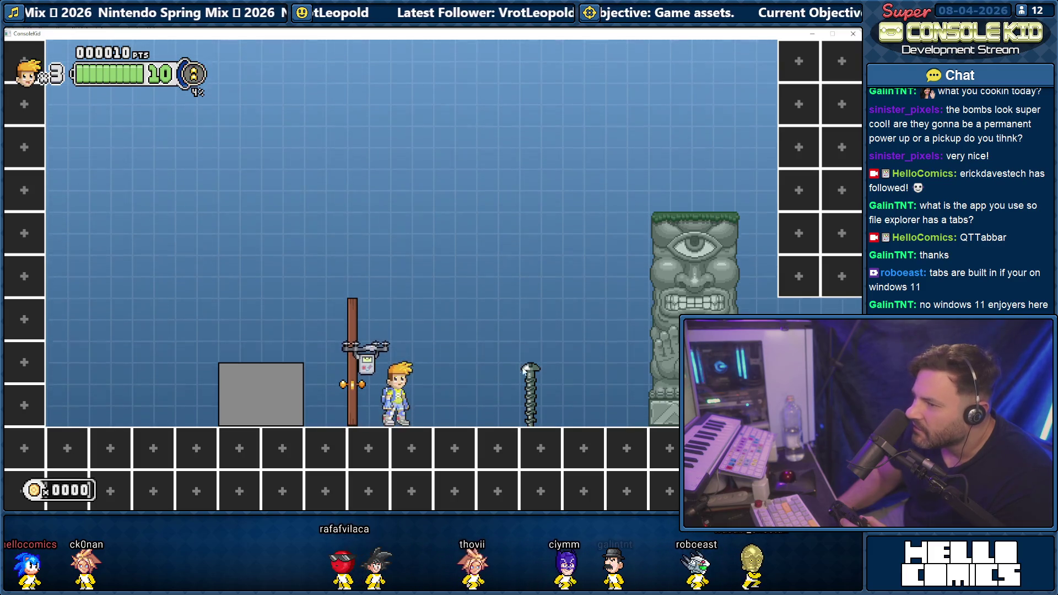
pyautogui.press('F1')
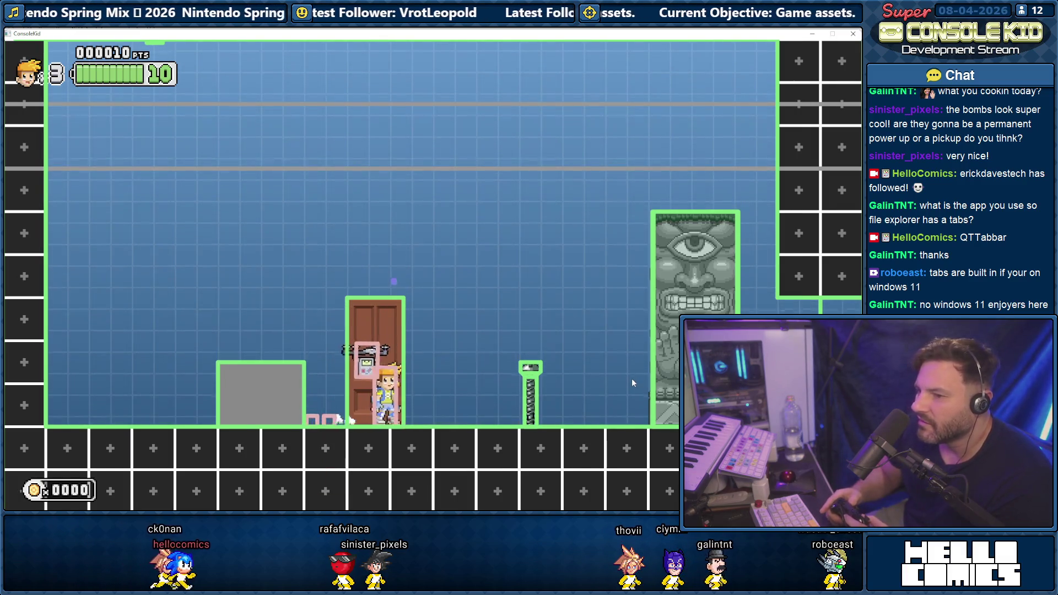
# - Run, jump and fire around the test room, then hide the collision outlines with F1
pyautogui.press('Right')
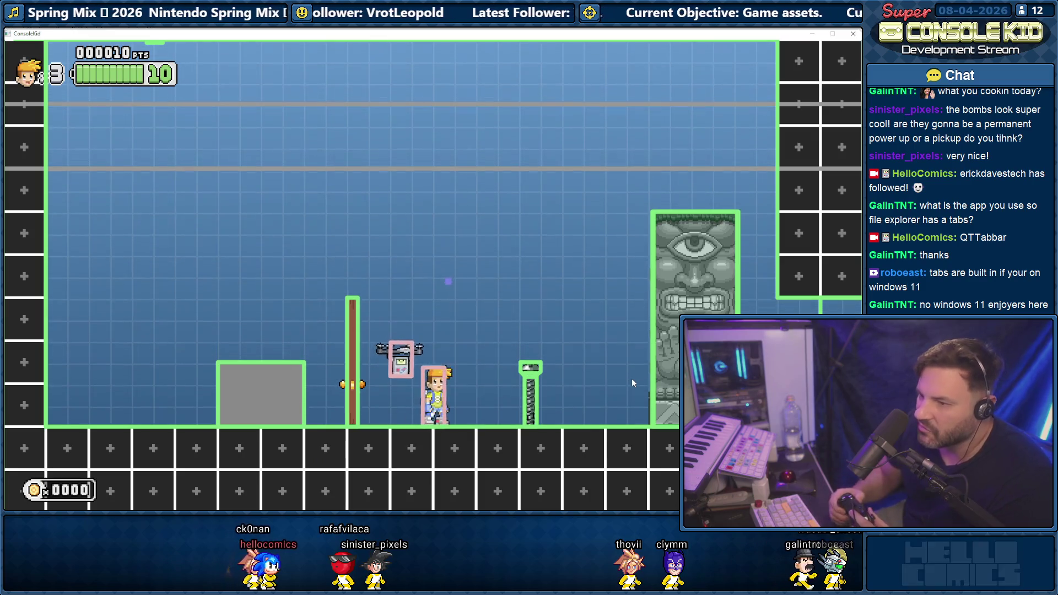
pyautogui.press('Left')
pyautogui.press('Right')
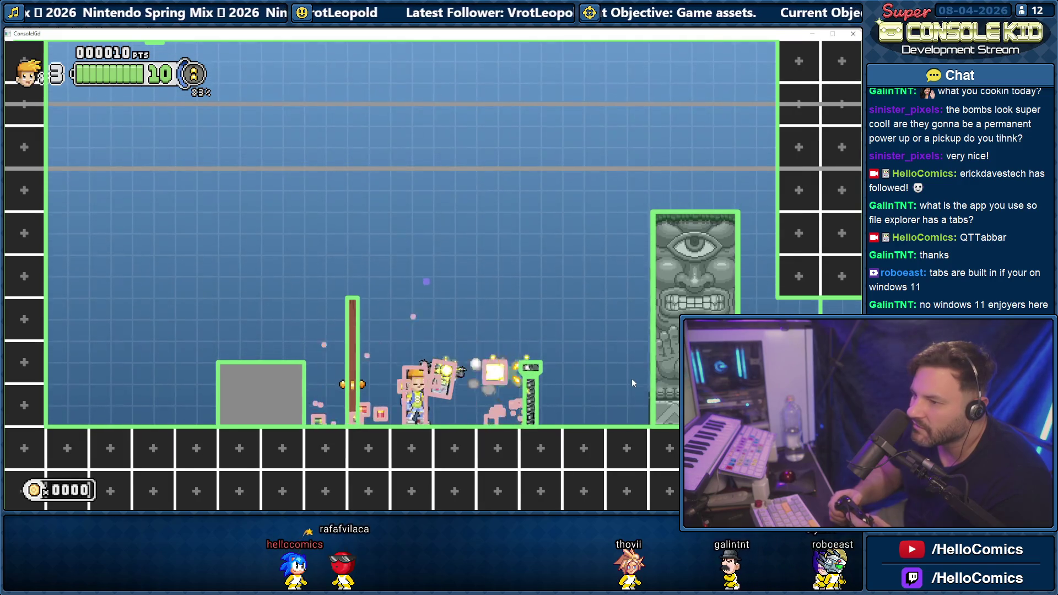
pyautogui.press('space')
pyautogui.press('Right')
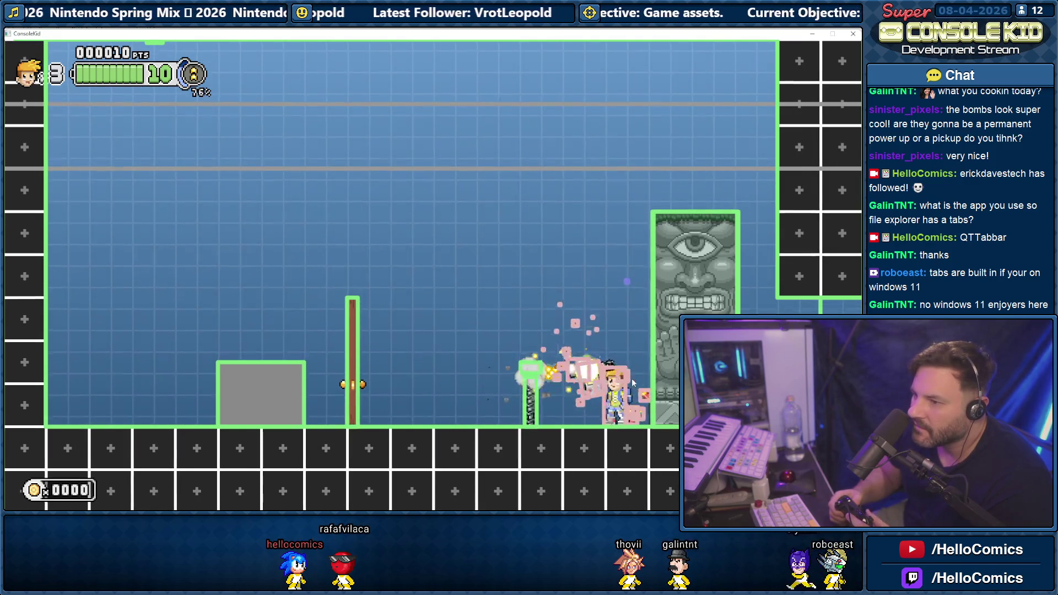
pyautogui.press('Left')
pyautogui.press('space')
pyautogui.press('Right')
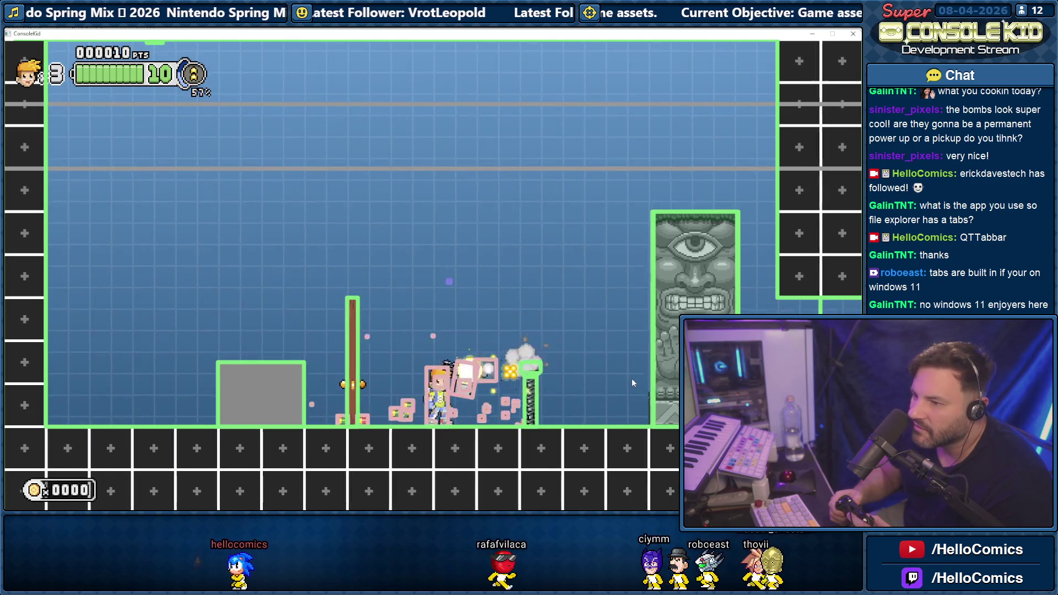
pyautogui.press('space')
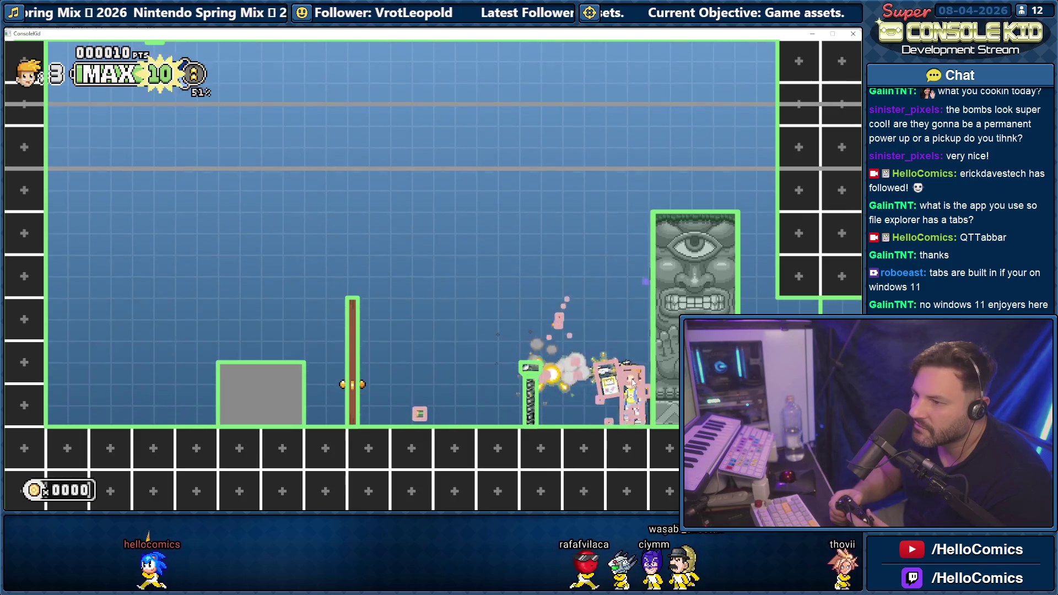
pyautogui.press('Left')
pyautogui.press('space')
pyautogui.press('Left')
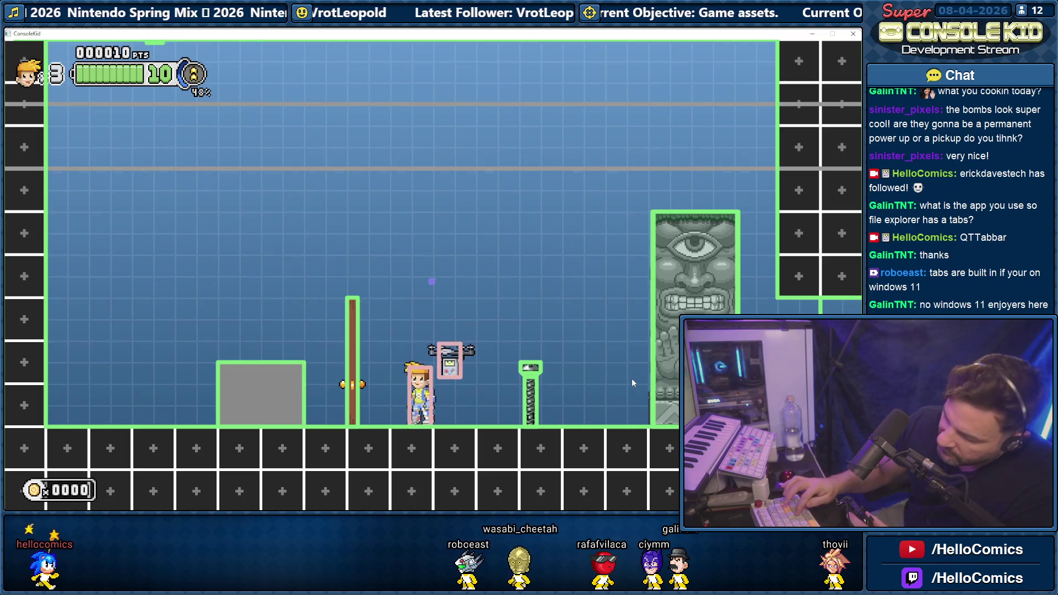
pyautogui.press('F1')
# - Fire repeated shots at the screw and wooden post while moving around the room
pyautogui.press('x')
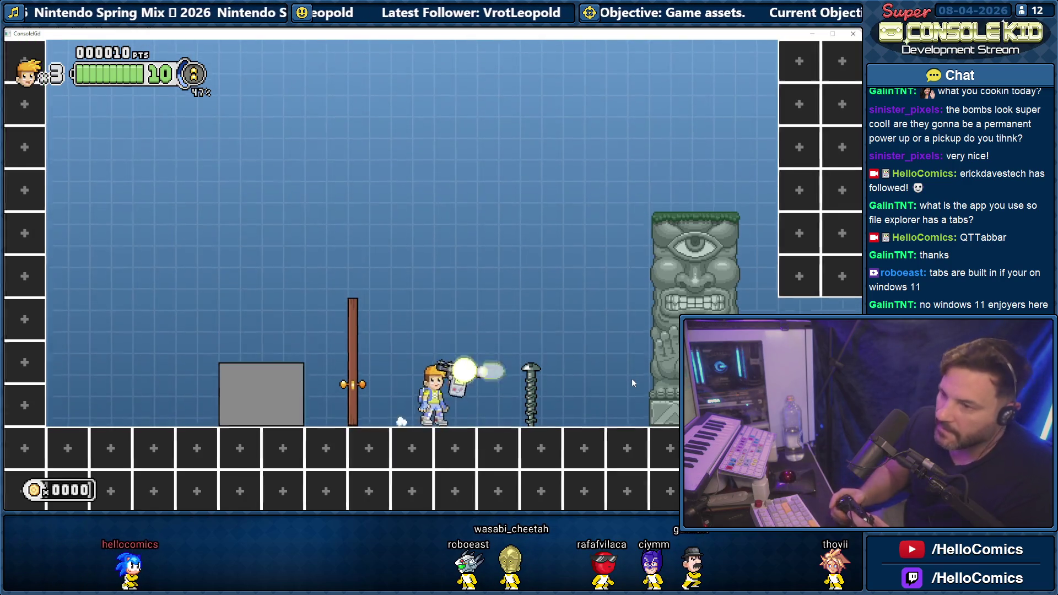
pyautogui.press('Left')
pyautogui.press('x')
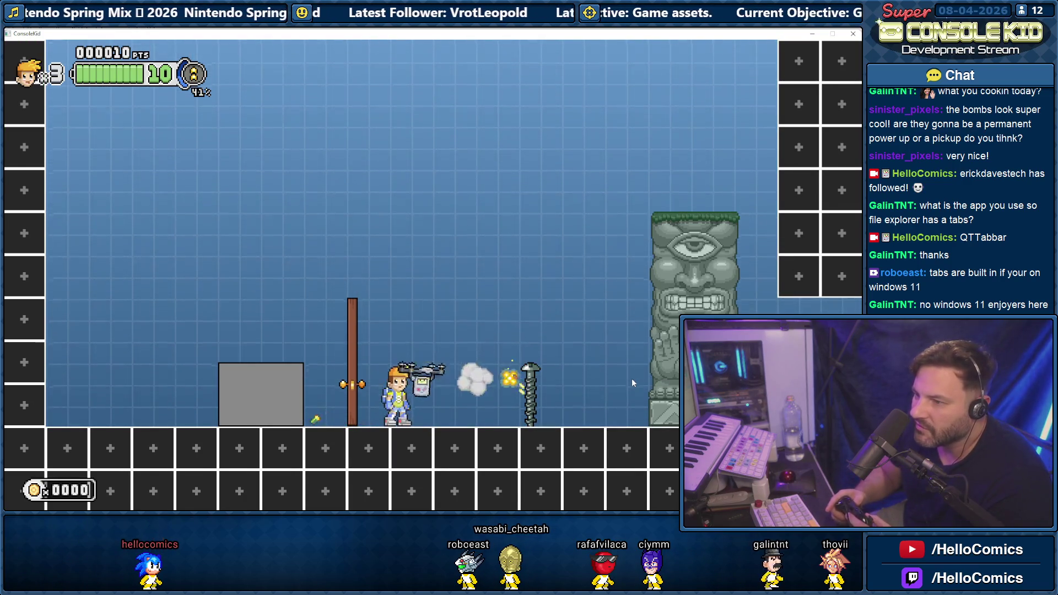
pyautogui.press('Left')
pyautogui.press('Right')
pyautogui.press('x')
pyautogui.press('x')
pyautogui.press('x')
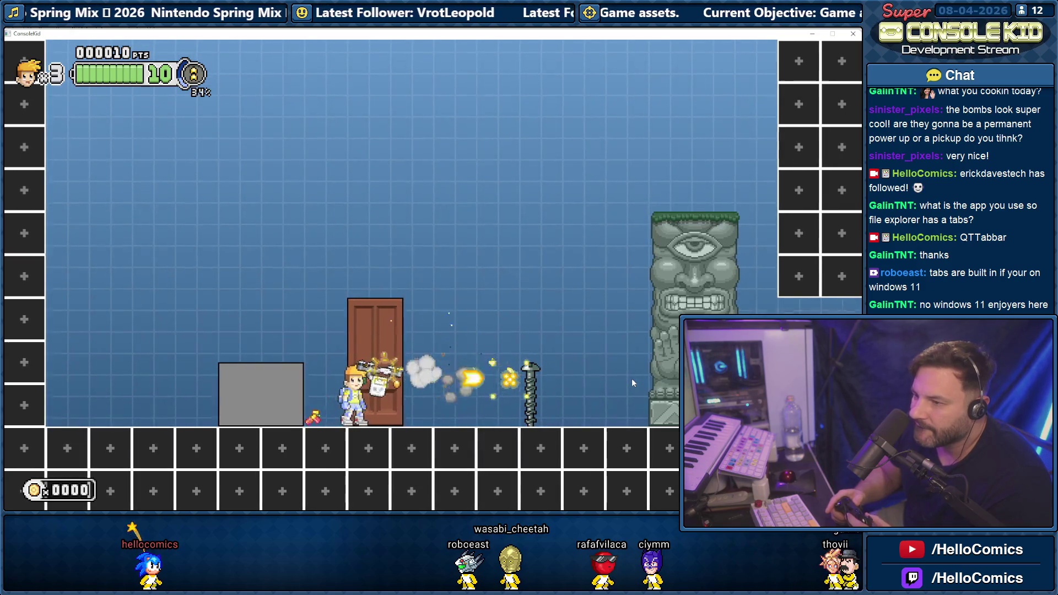
pyautogui.press('x')
pyautogui.press('x')
pyautogui.press('x')
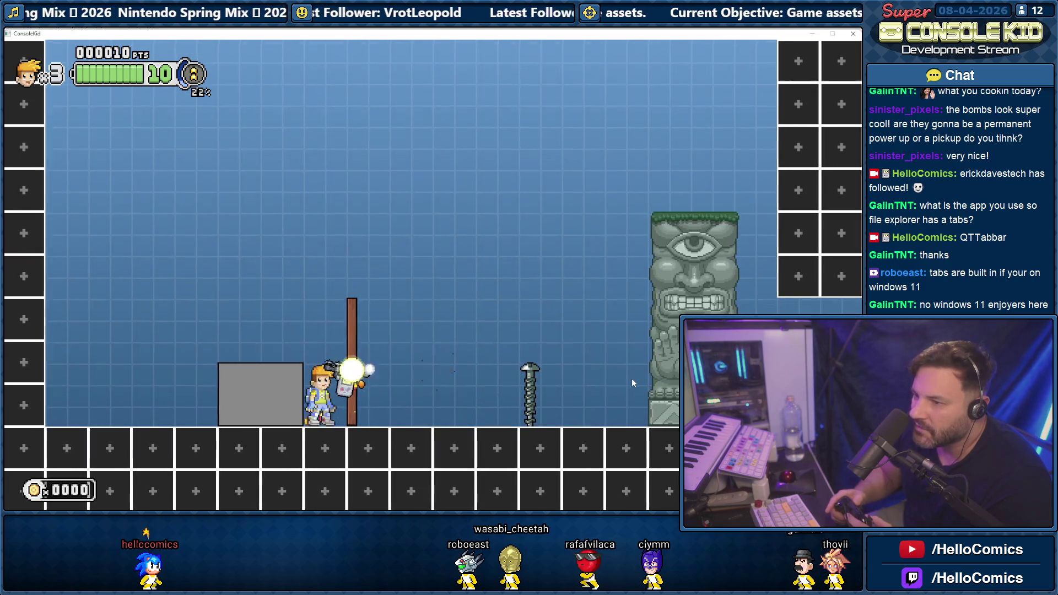
pyautogui.press('Right')
pyautogui.press('Left')
pyautogui.press('x')
pyautogui.press('Right')
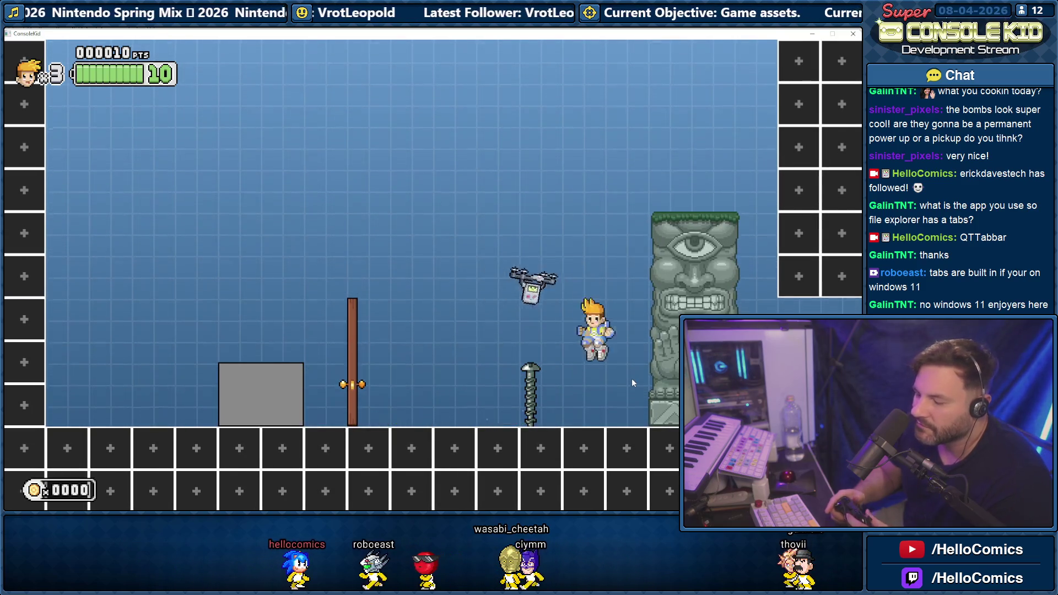
pyautogui.press('Left')
pyautogui.press('x')
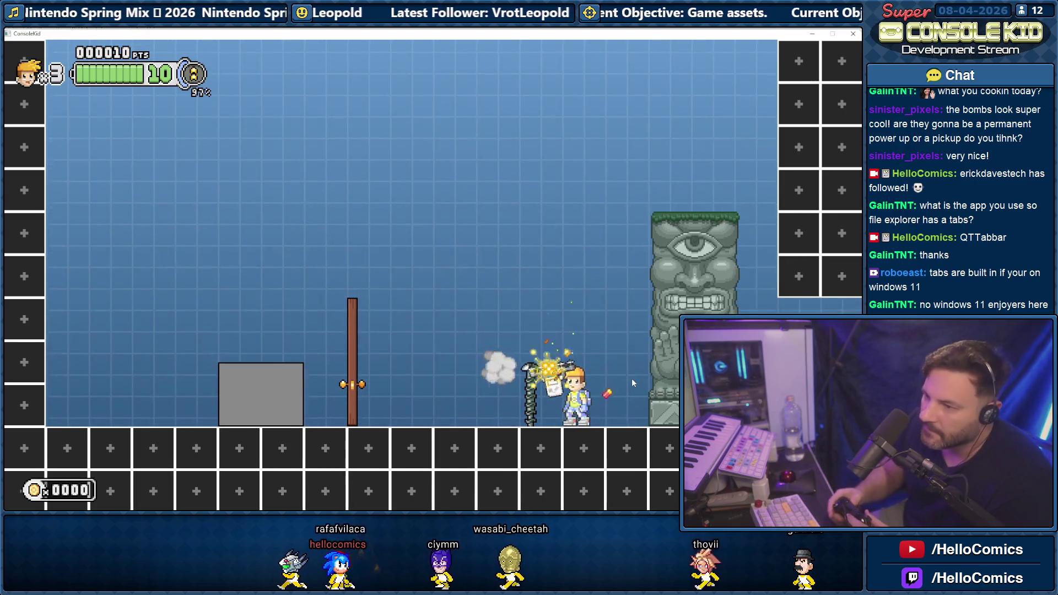
# - Shoot the tiki statue into debris, keep playing to 45 points, then return to Stencyl
pyautogui.press('x')
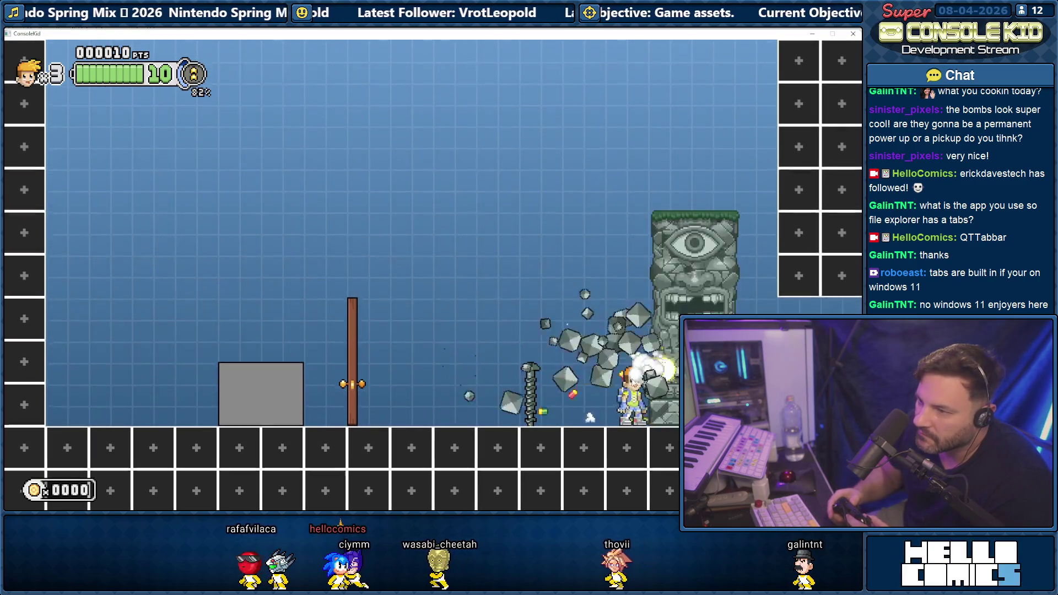
pyautogui.press('Right')
pyautogui.press('x')
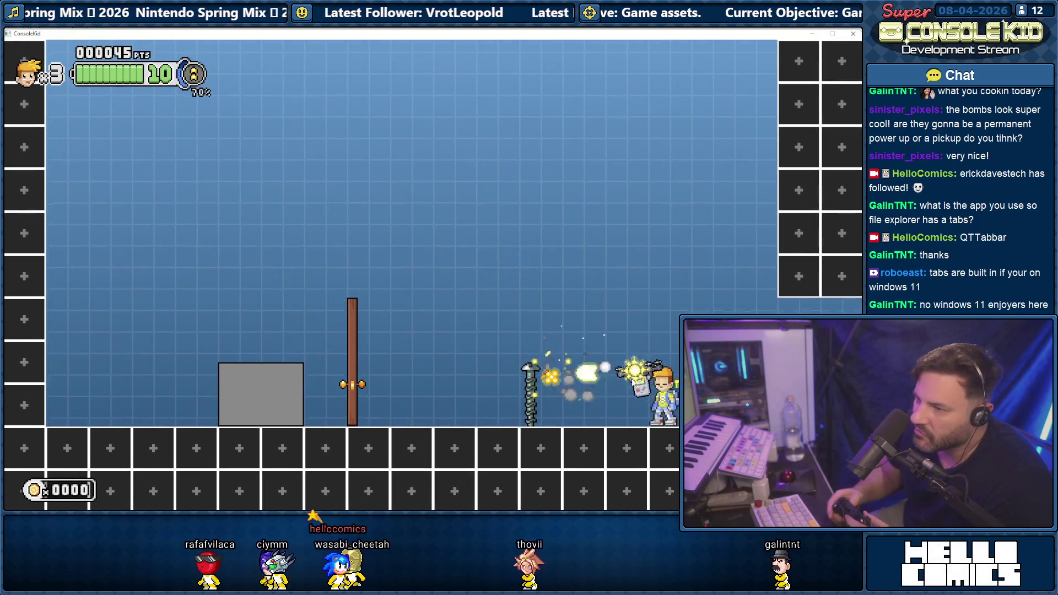
pyautogui.press('x')
pyautogui.press('Left')
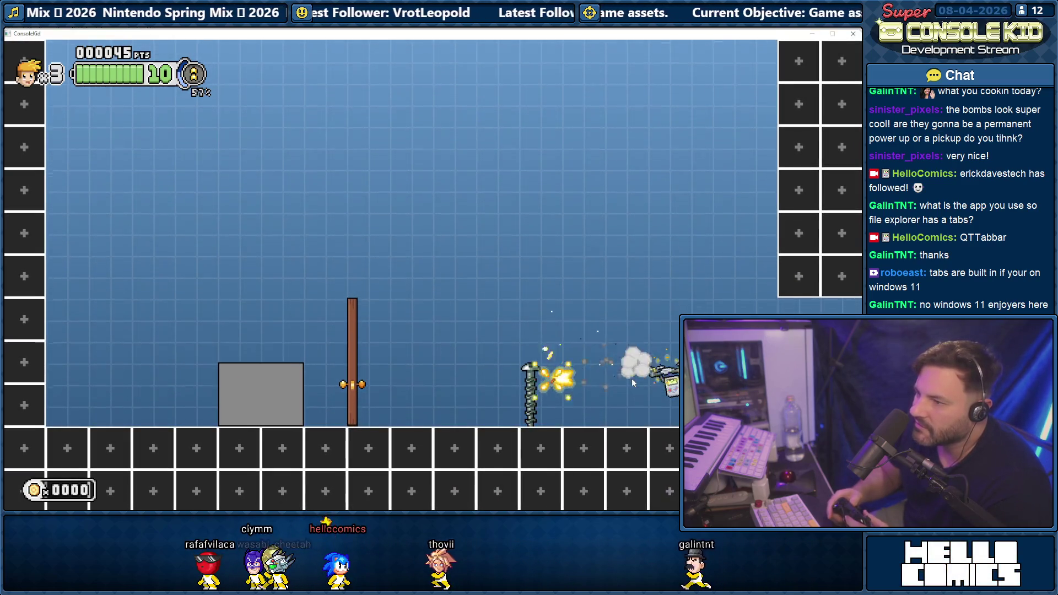
pyautogui.press('x')
pyautogui.press('Left')
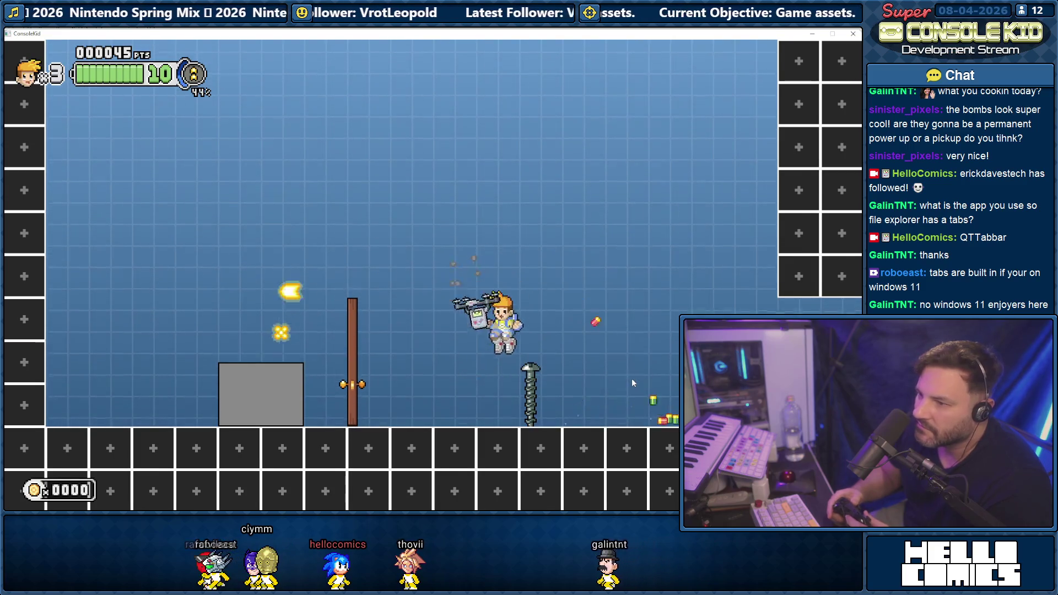
pyautogui.press('x')
pyautogui.press('Left')
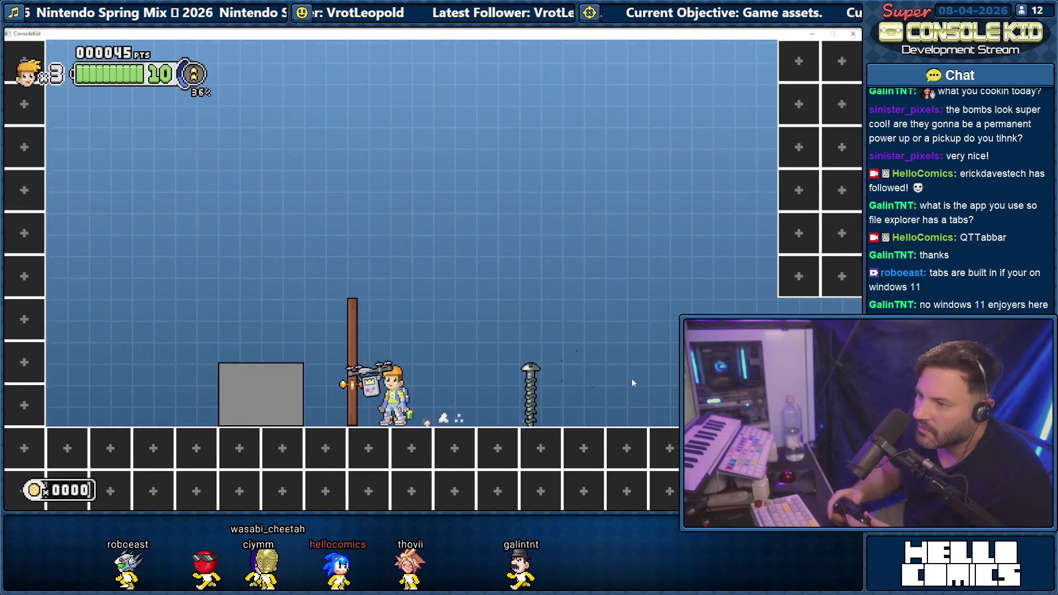
pyautogui.press('x')
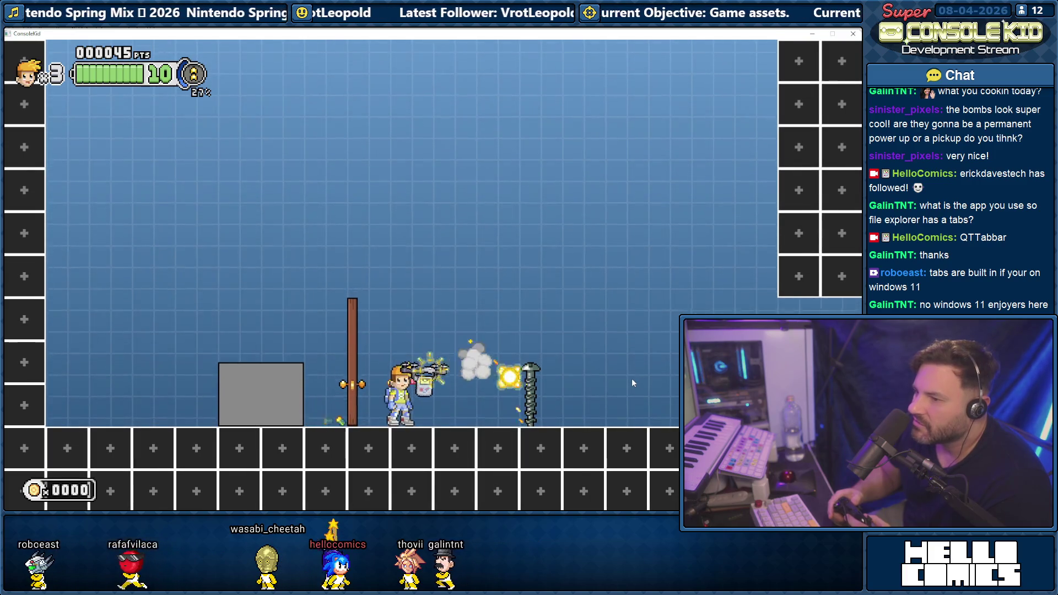
pyautogui.press('x')
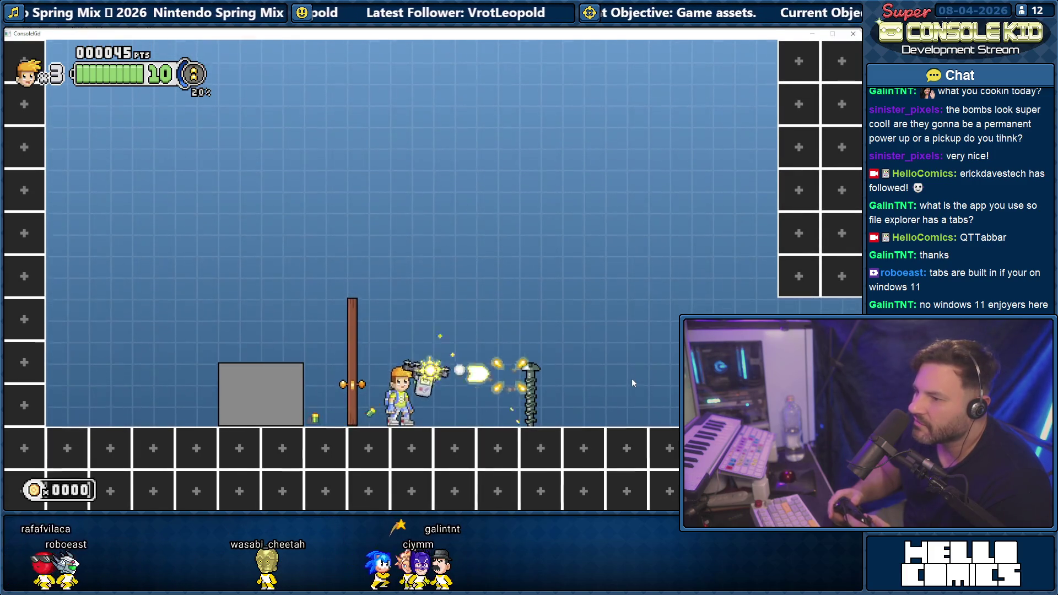
pyautogui.press('Left')
pyautogui.press('Left')
pyautogui.press('z')
pyautogui.press('x')
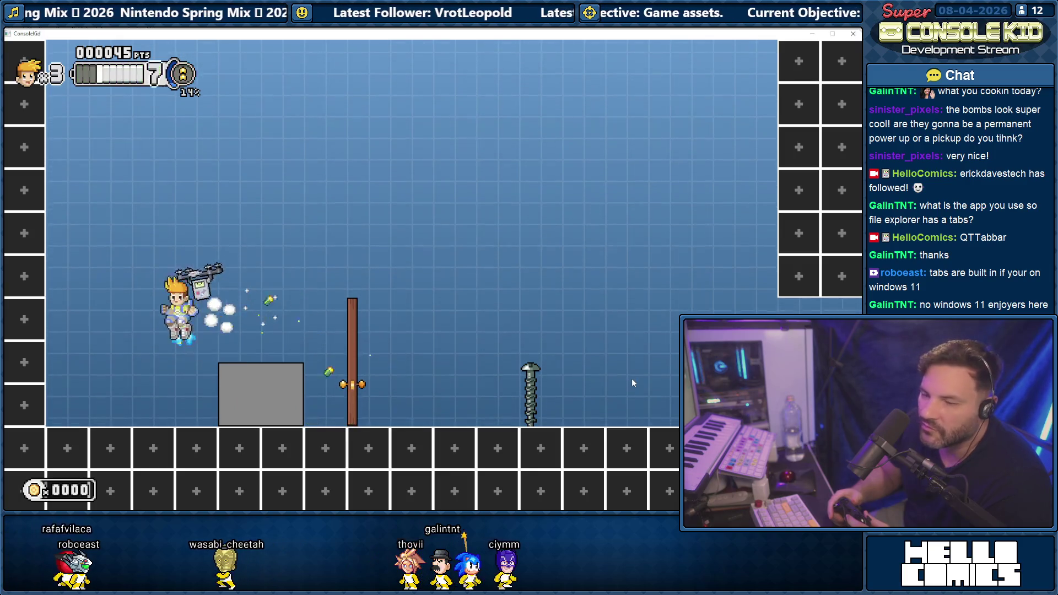
pyautogui.press('x')
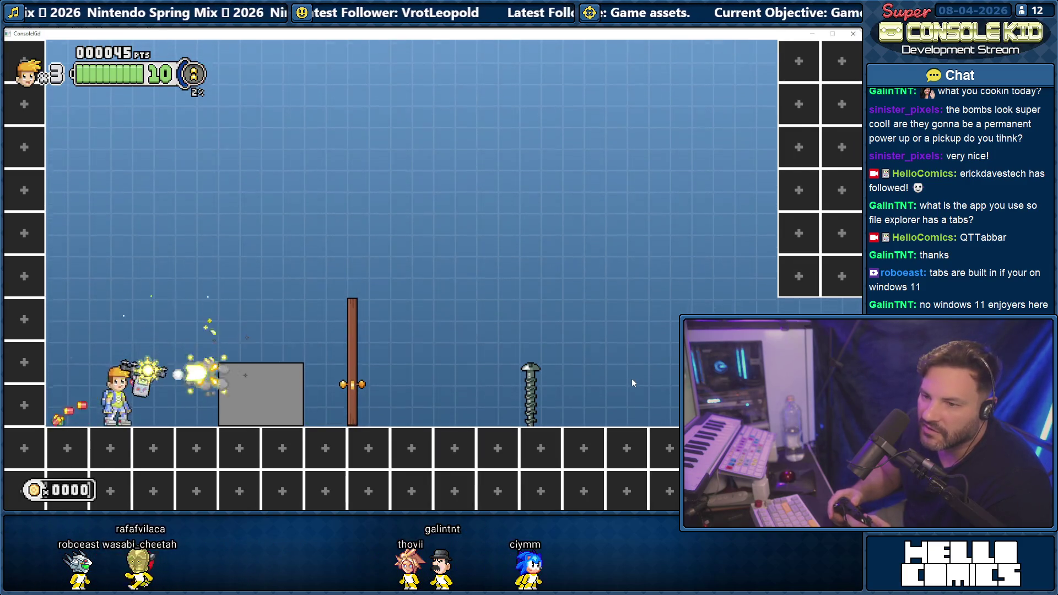
pyautogui.press('Right')
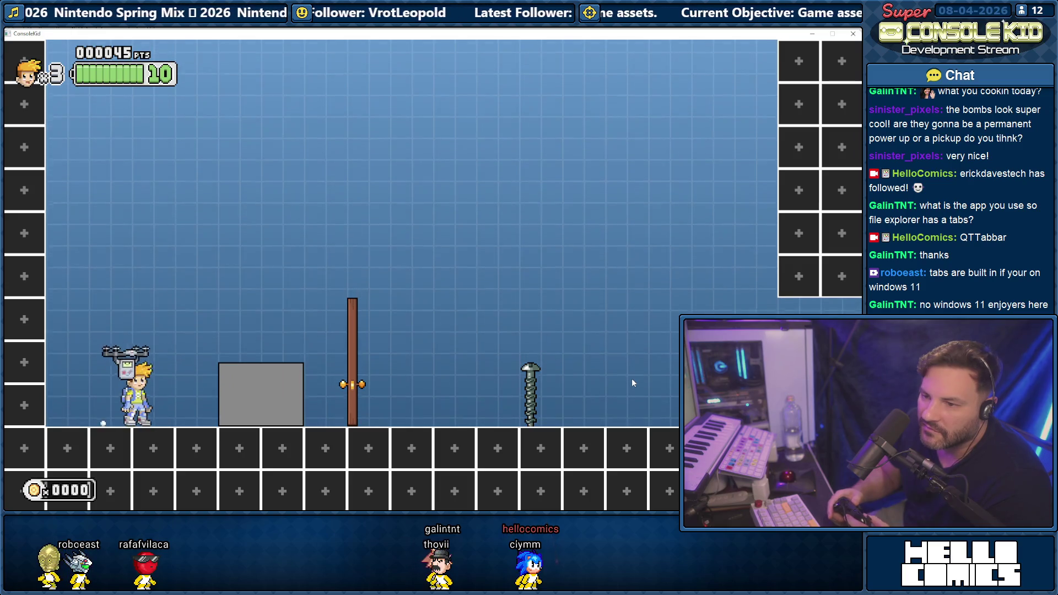
pyautogui.press('z')
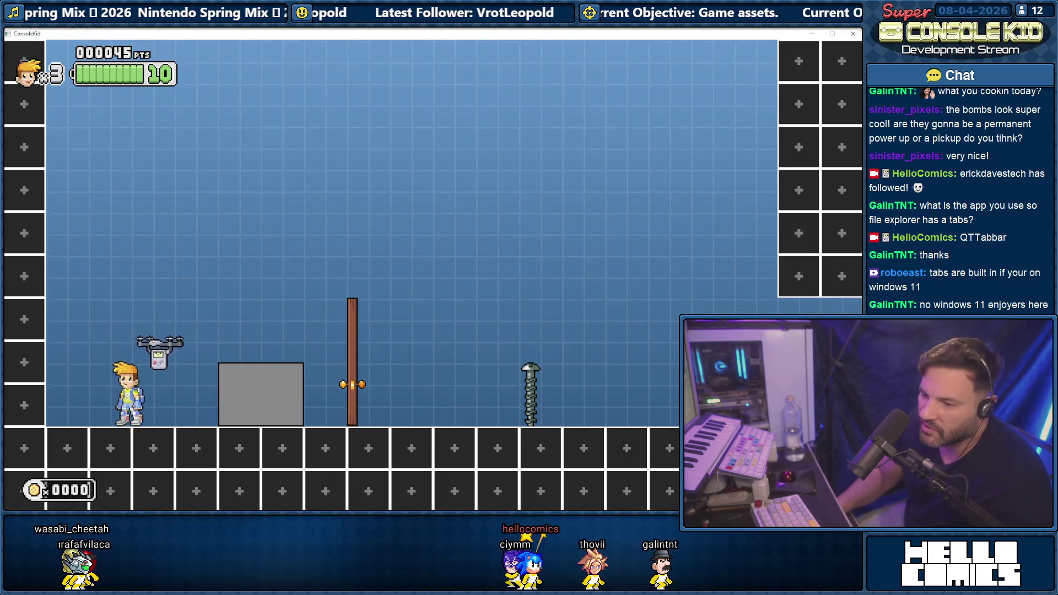
pyautogui.moveTo(392, 485)
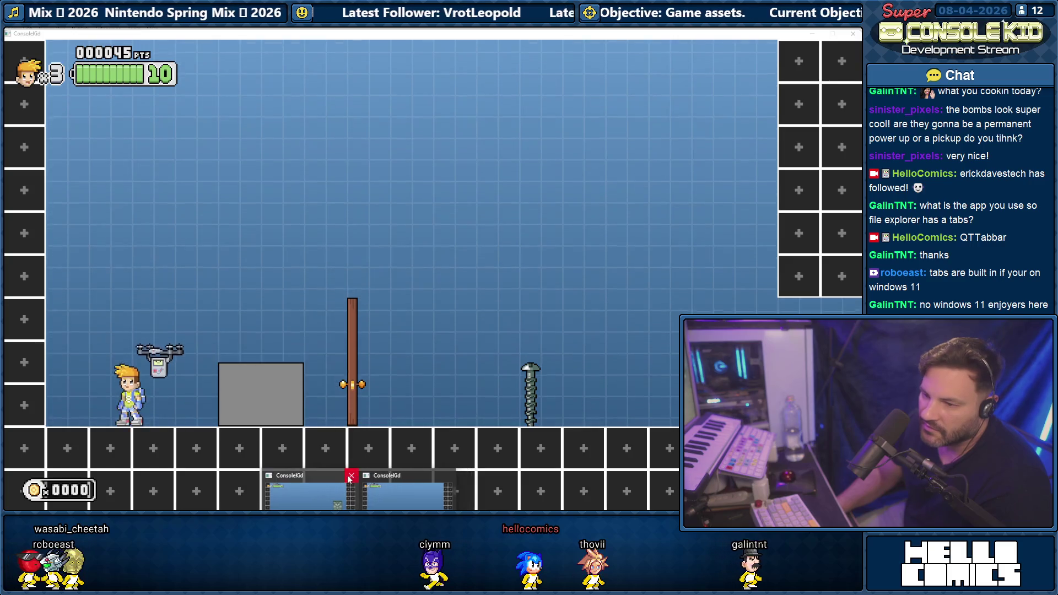
pyautogui.click(358, 493)
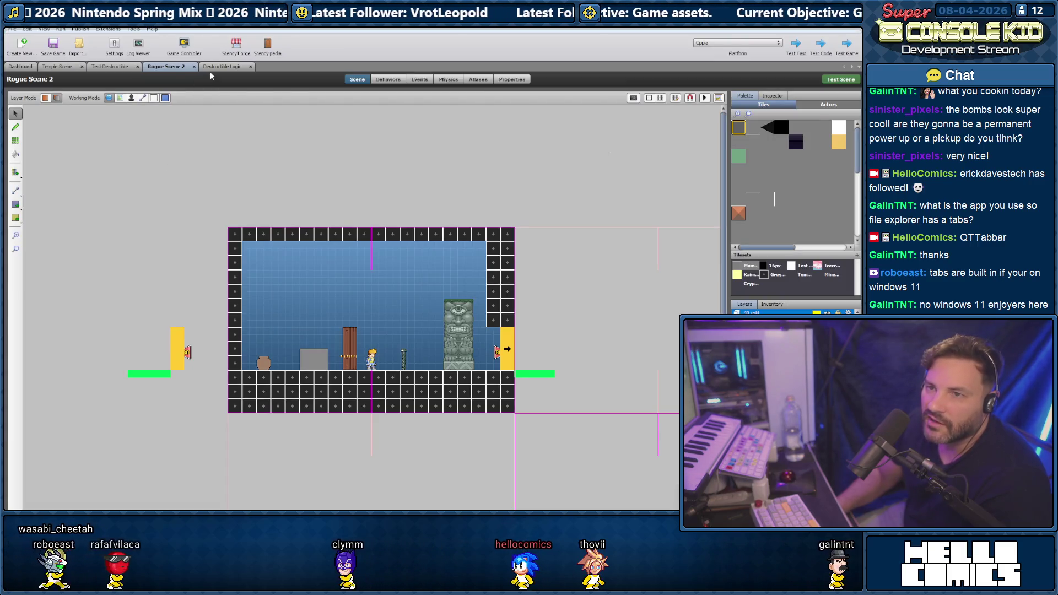
# - Set the Test Destructible actor's Destructible Logic material from Metal to None and save
pyautogui.click(112, 67)
pyautogui.click(190, 487)
pyautogui.click(181, 494)
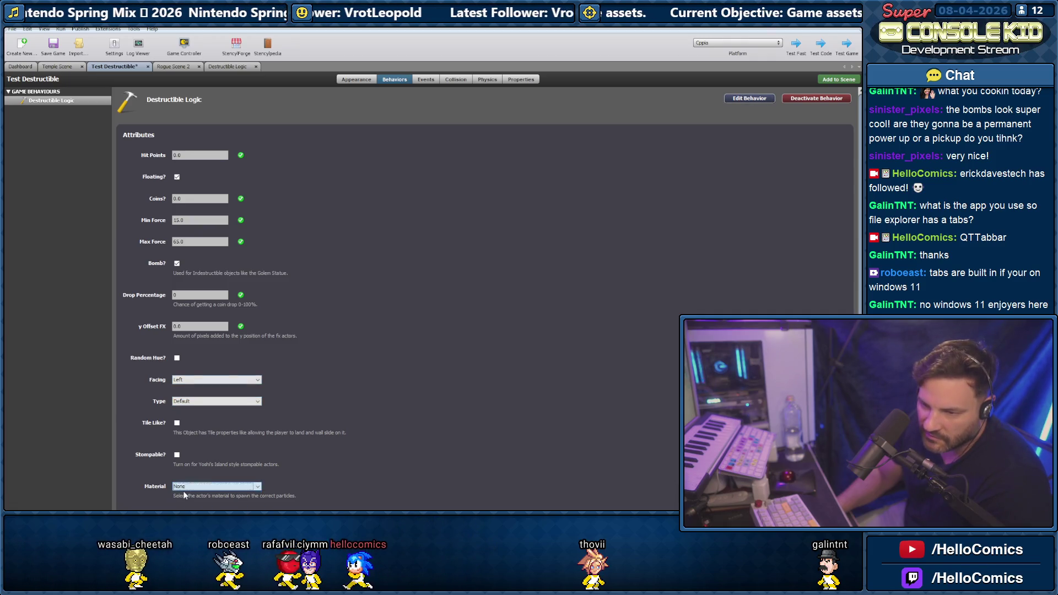
pyautogui.click(189, 487)
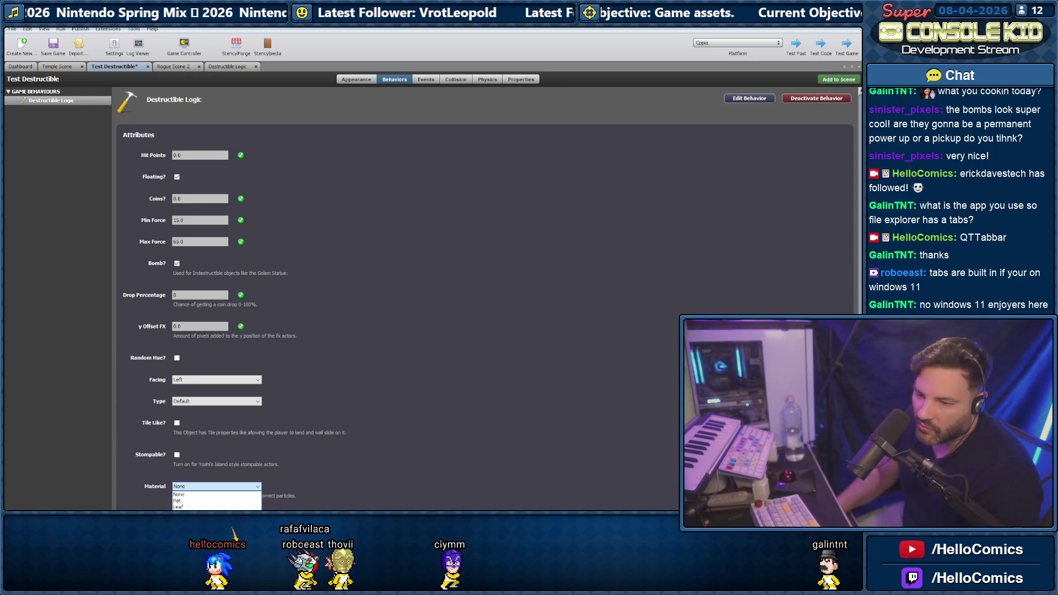
pyautogui.click(51, 45)
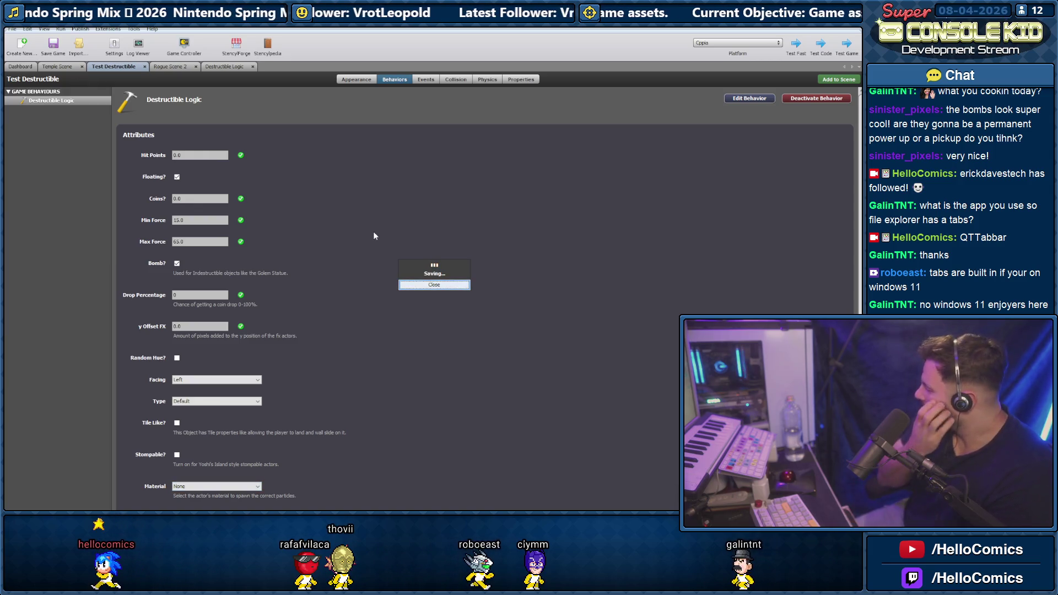
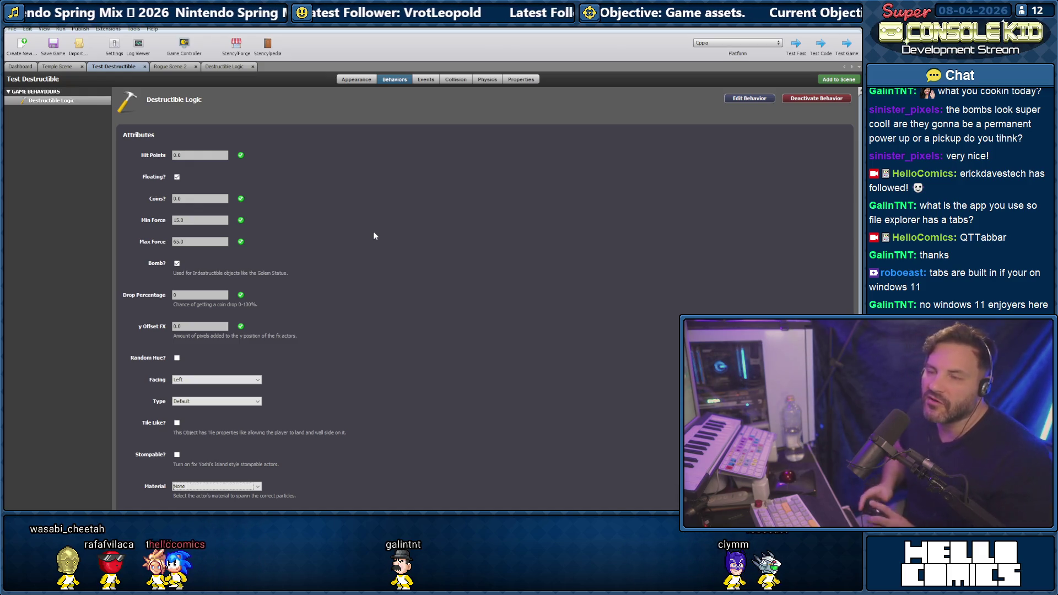
# - Browse the Rogue Scene 2, Destructible Logic and Test Destructible tabs, then open Temple Scene
pyautogui.click(168, 67)
pyautogui.click(223, 65)
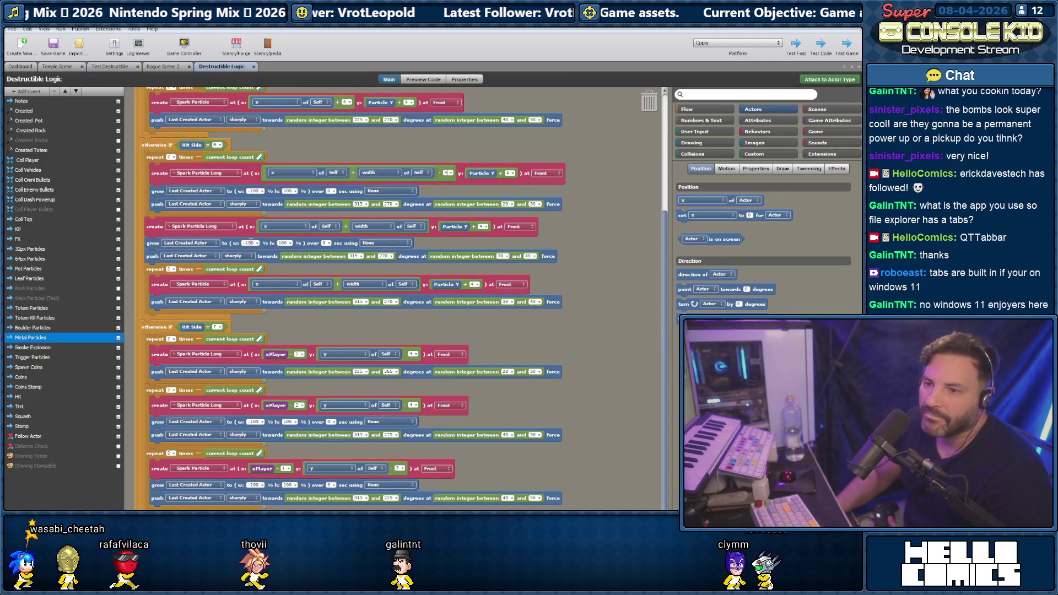
pyautogui.scroll(3, 250, 241)
pyautogui.click(57, 66)
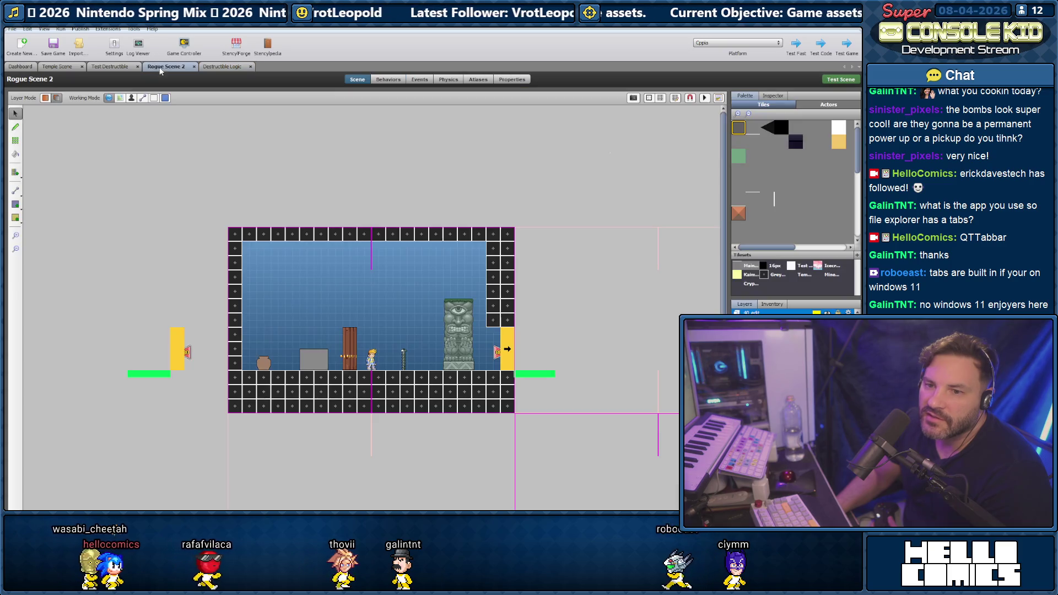
pyautogui.click(92, 66)
pyautogui.click(80, 67)
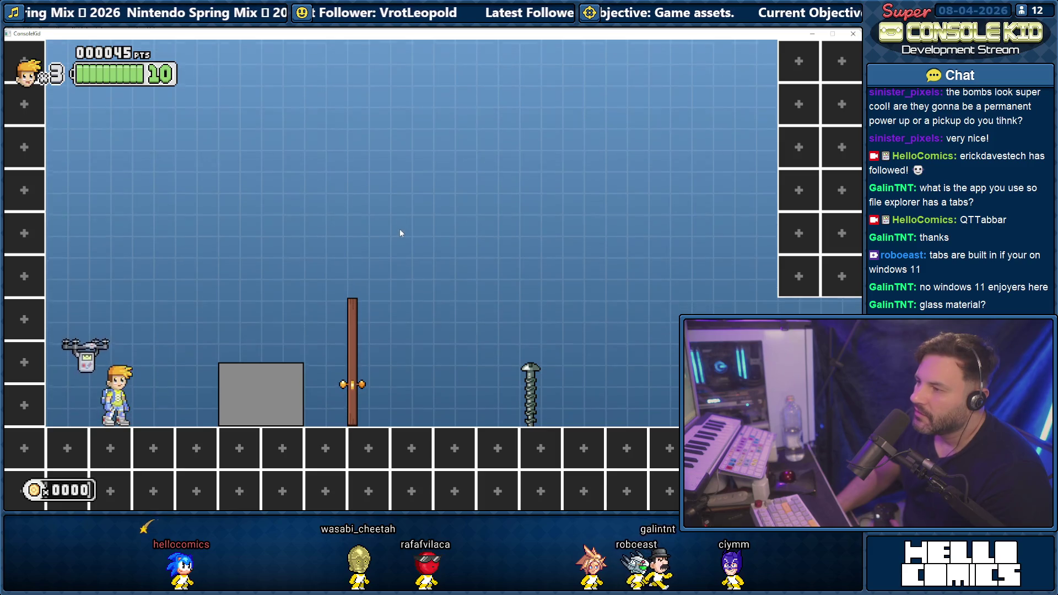
# - Try the jump, bubble, jetpack and ball abilities around the grey block, releasing and collecting coins
pyautogui.press('Right')
pyautogui.press('space')
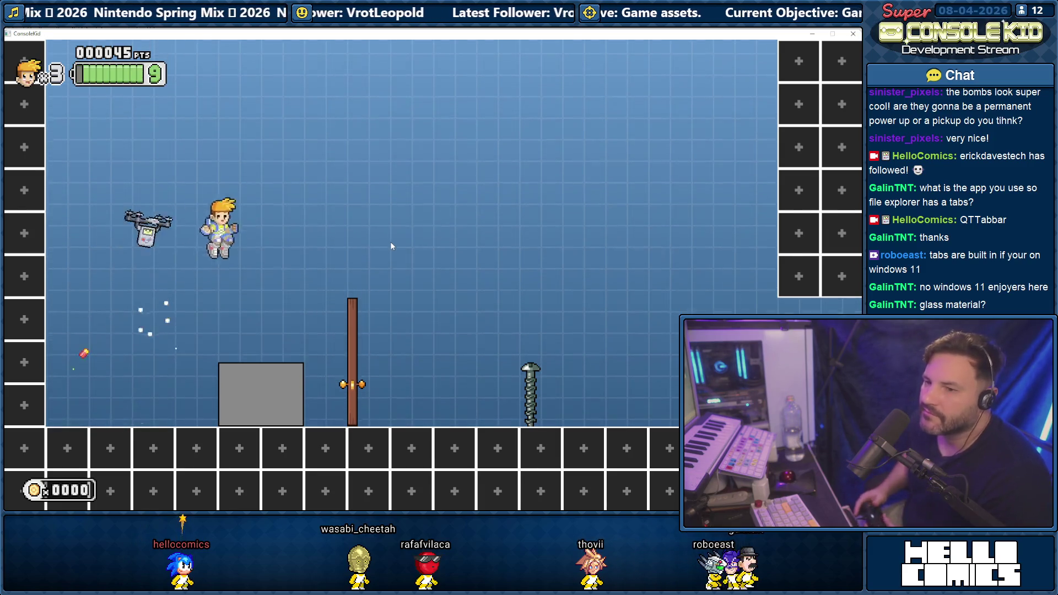
pyautogui.press('Left')
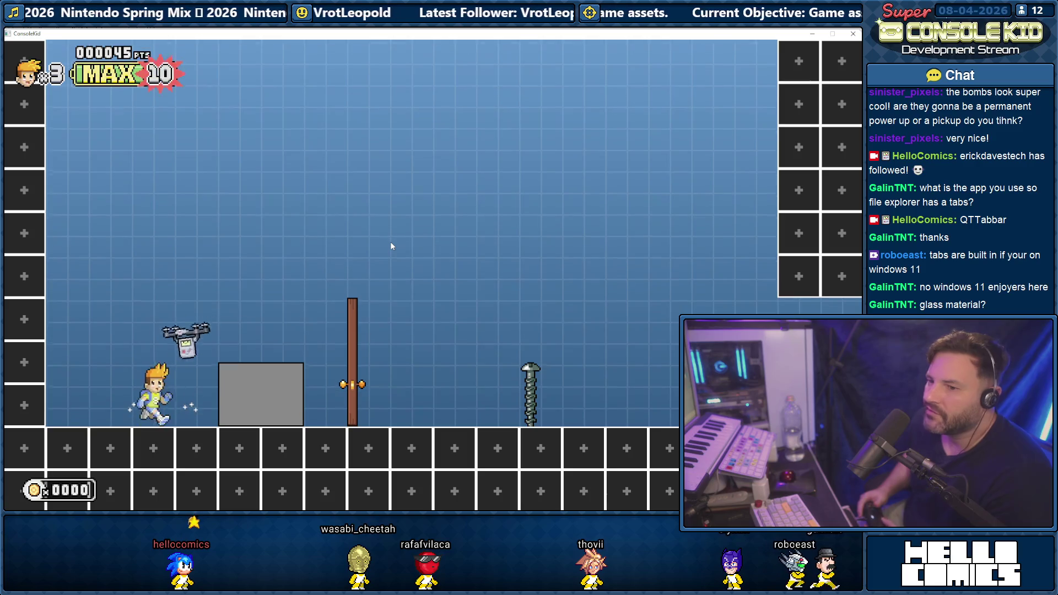
pyautogui.press('Right')
pyautogui.press('space')
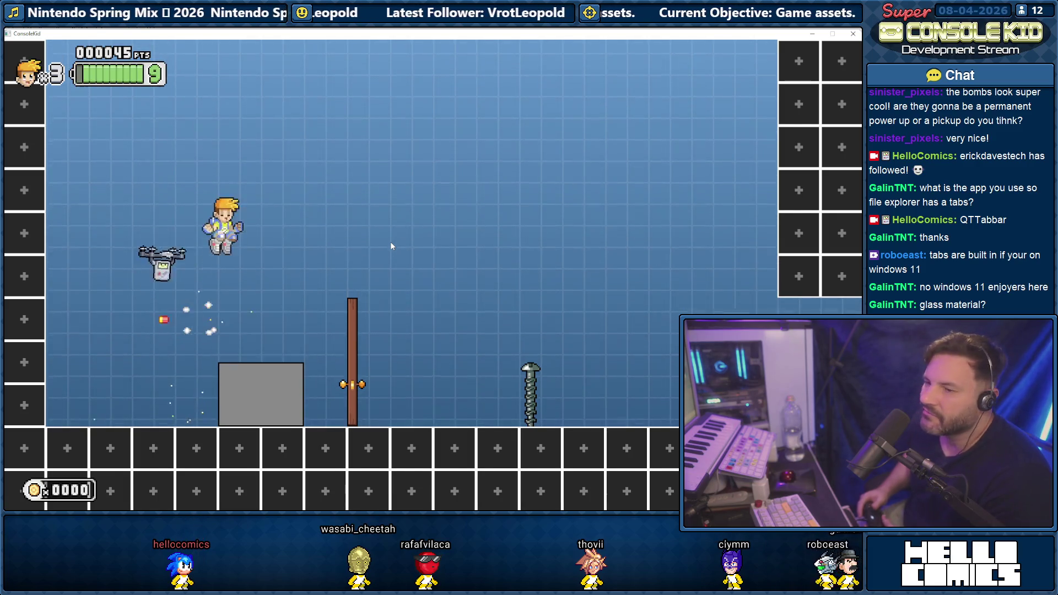
pyautogui.press('Left')
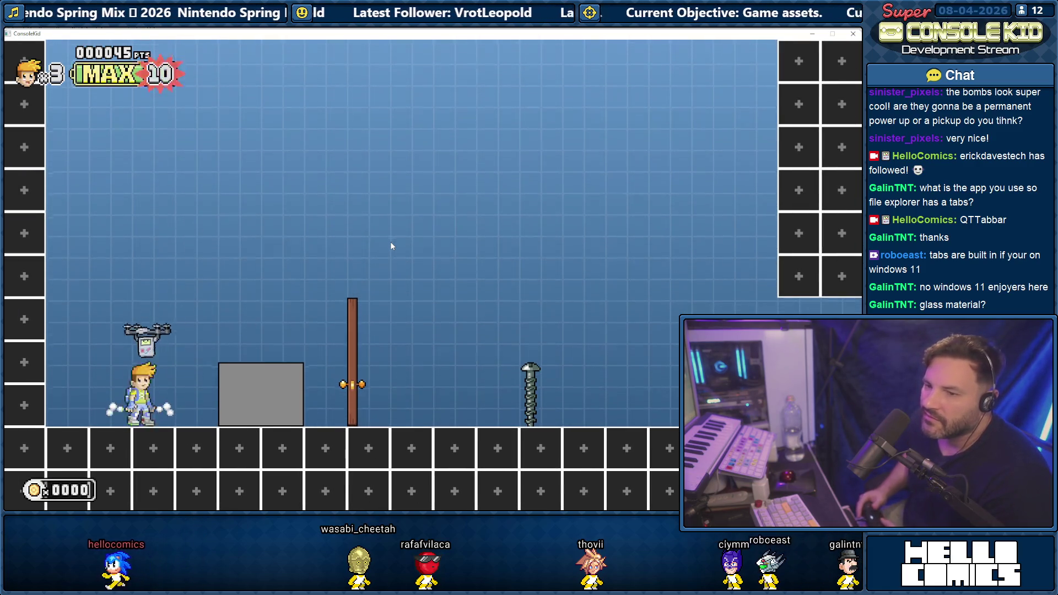
pyautogui.press('Right')
pyautogui.press('space')
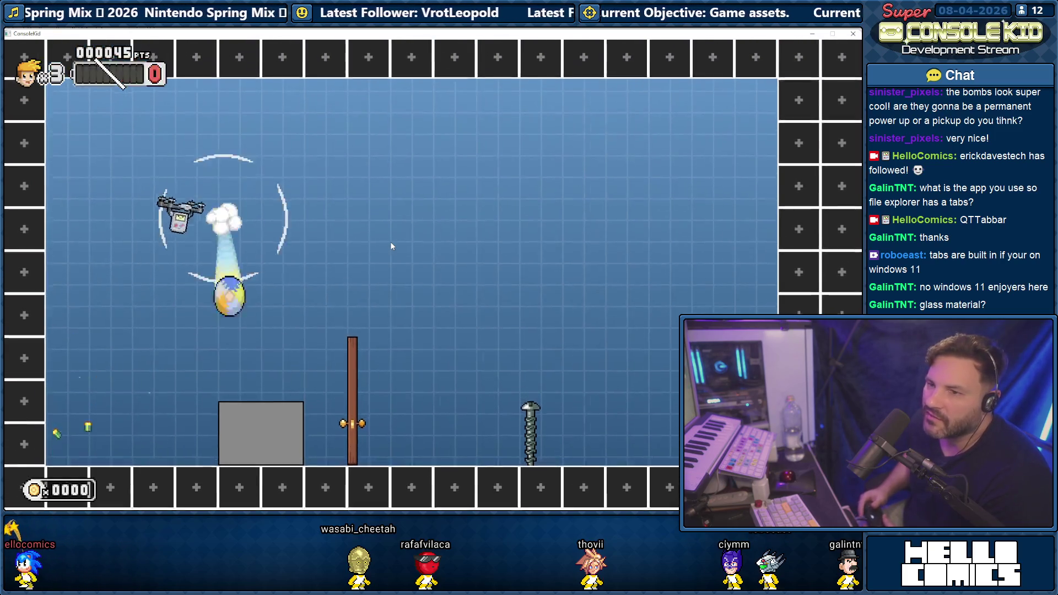
pyautogui.press('Left')
pyautogui.press('space')
pyautogui.press('Right')
pyautogui.press('Right')
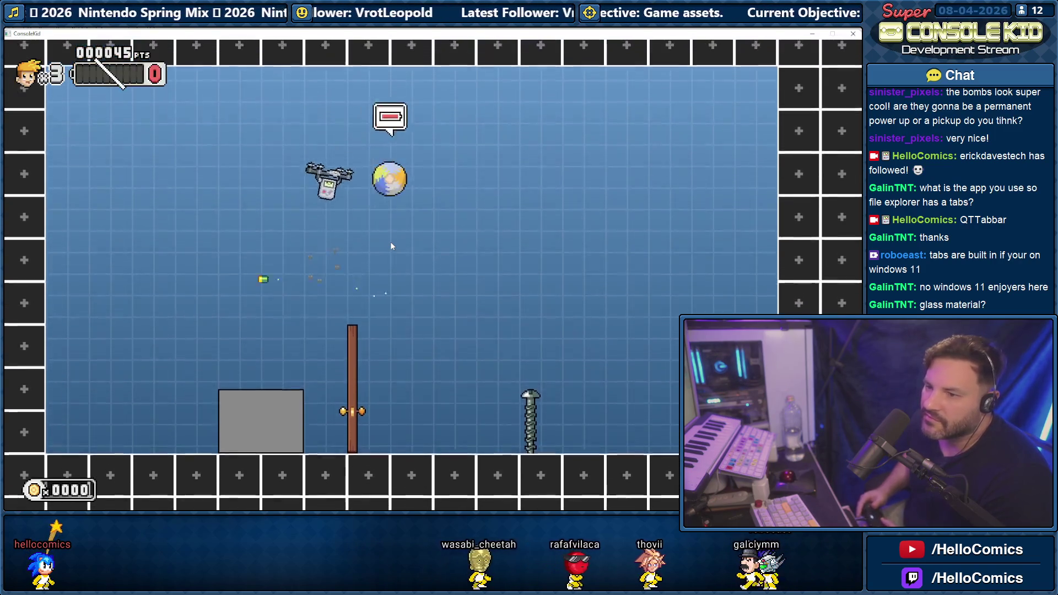
pyautogui.press('space')
pyautogui.press('Left')
pyautogui.press('space')
pyautogui.press('Right')
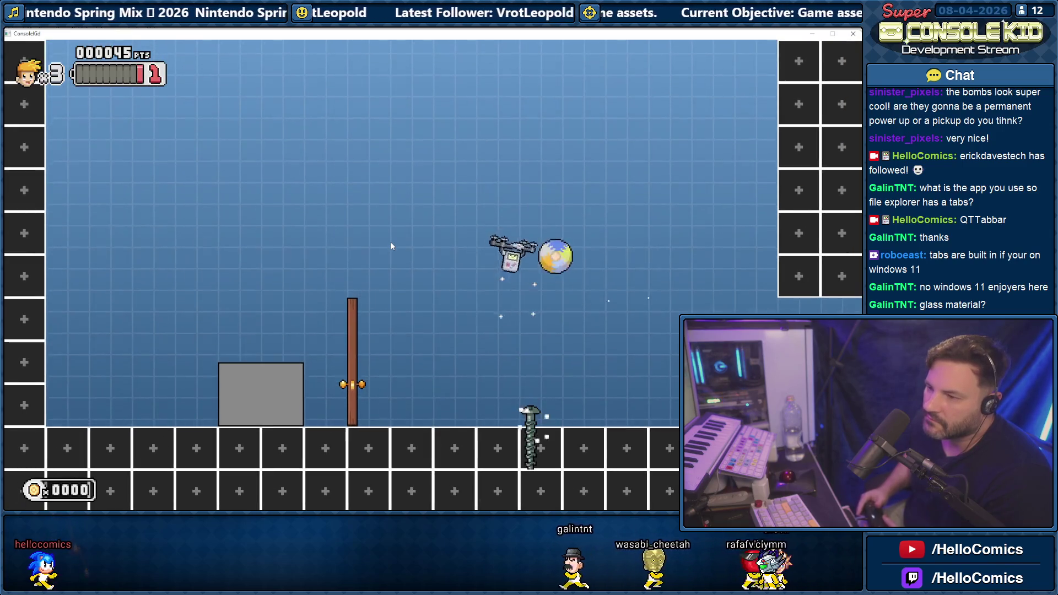
pyautogui.press('space')
pyautogui.press('space')
pyautogui.press('Left')
pyautogui.press('Right')
pyautogui.press('space')
# - Walk the player back and forth past the door until it swings open
pyautogui.press('Left')
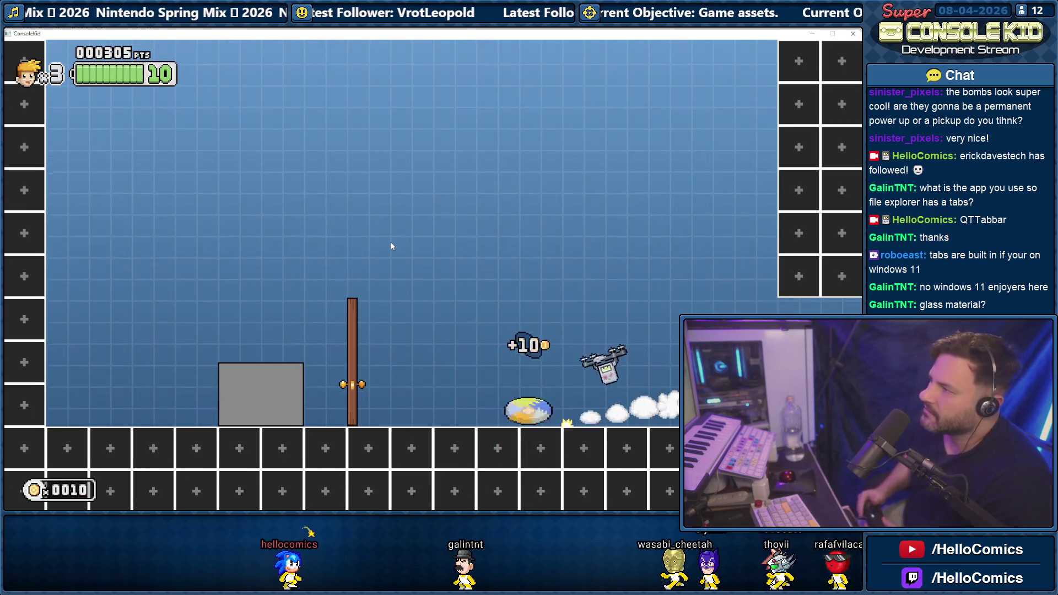
pyautogui.press('Left')
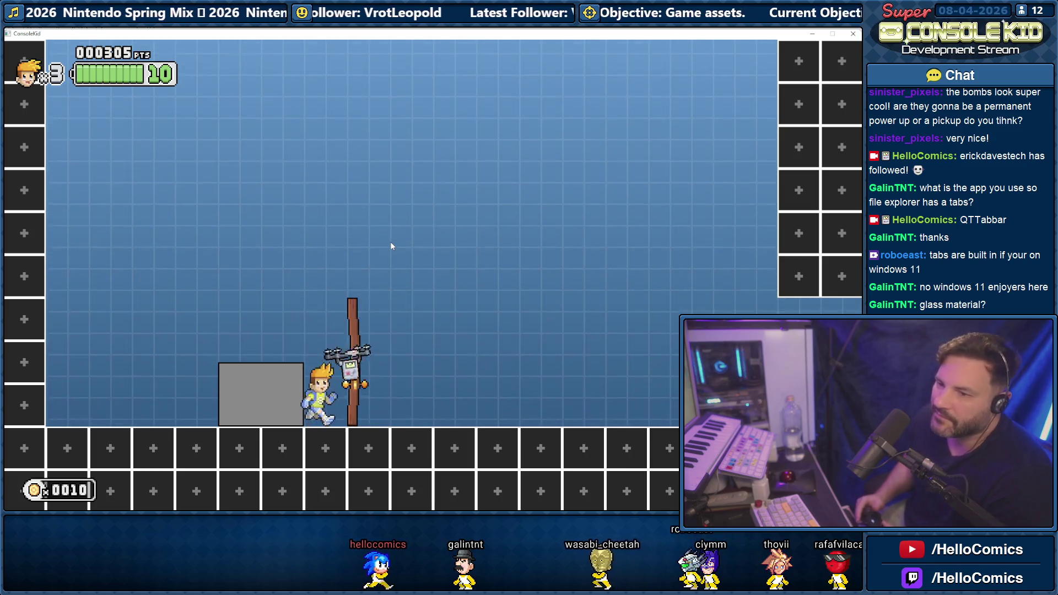
pyautogui.press('space')
pyautogui.press('Left')
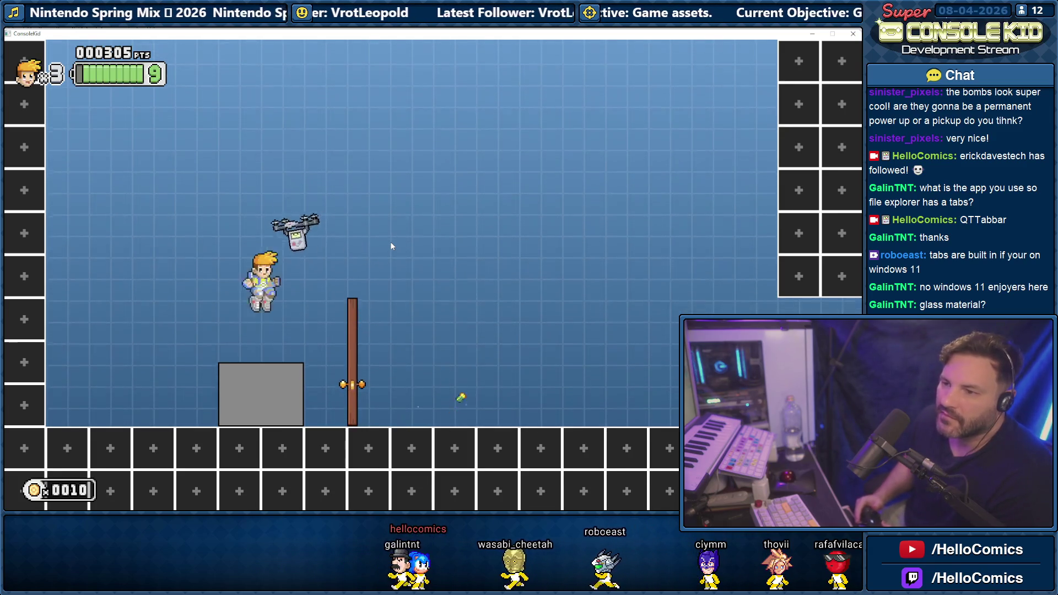
pyautogui.press('Right')
pyautogui.press('Left')
pyautogui.press('Right')
pyautogui.press('Left')
pyautogui.press('Right')
pyautogui.press('Left')
pyautogui.press('Right')
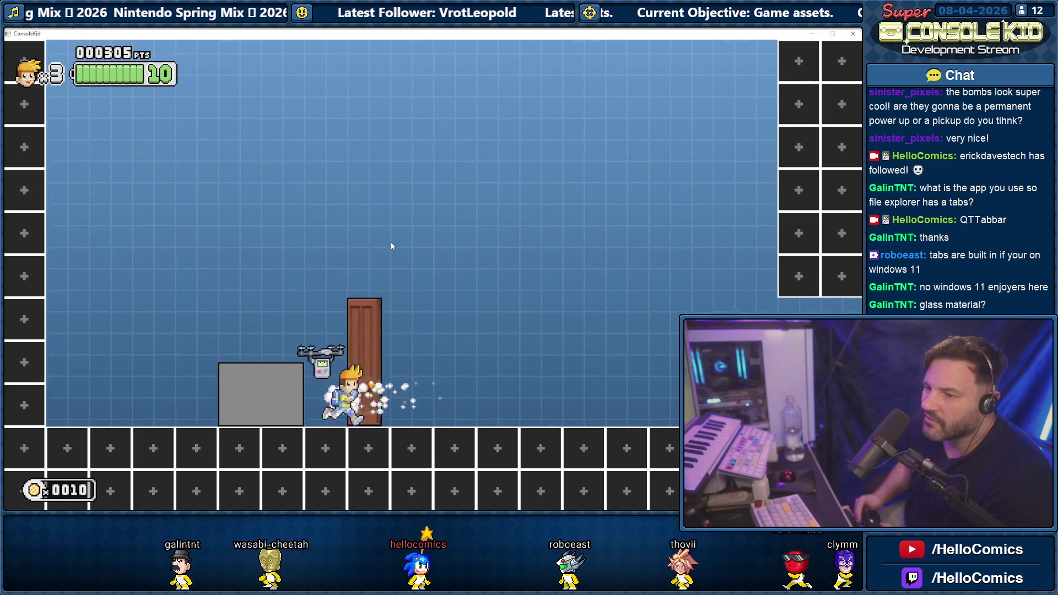
pyautogui.press('Left')
pyautogui.press('Right')
pyautogui.press('Left')
pyautogui.press('Right')
pyautogui.press('Left')
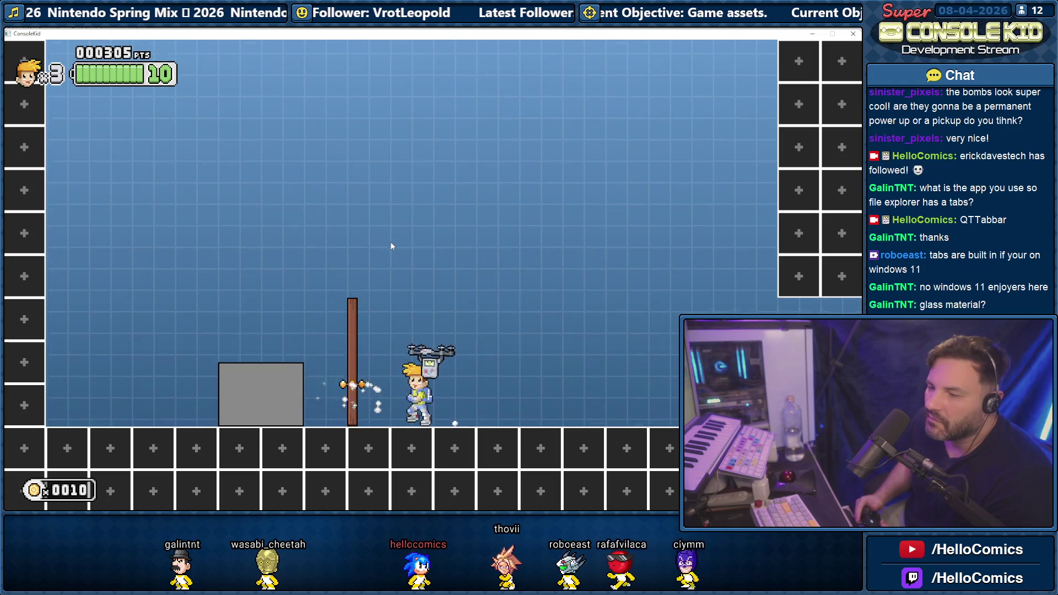
pyautogui.press('Right')
pyautogui.press('Left')
pyautogui.press('Right')
pyautogui.press('Up')
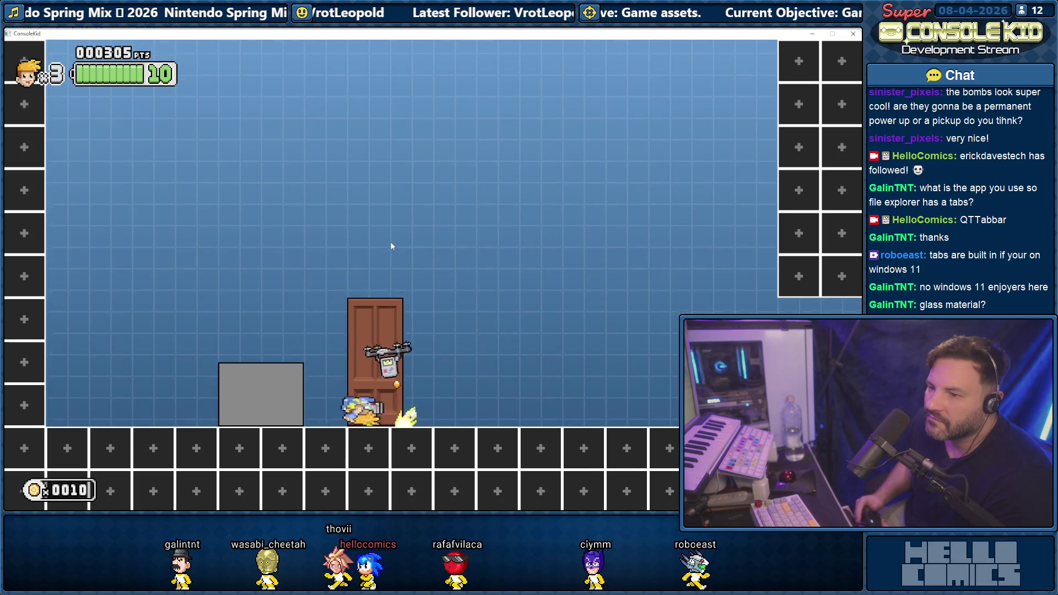
# - Run the player repeatedly through the swinging door between it and the grey block
pyautogui.press('Right')
pyautogui.press('Right')
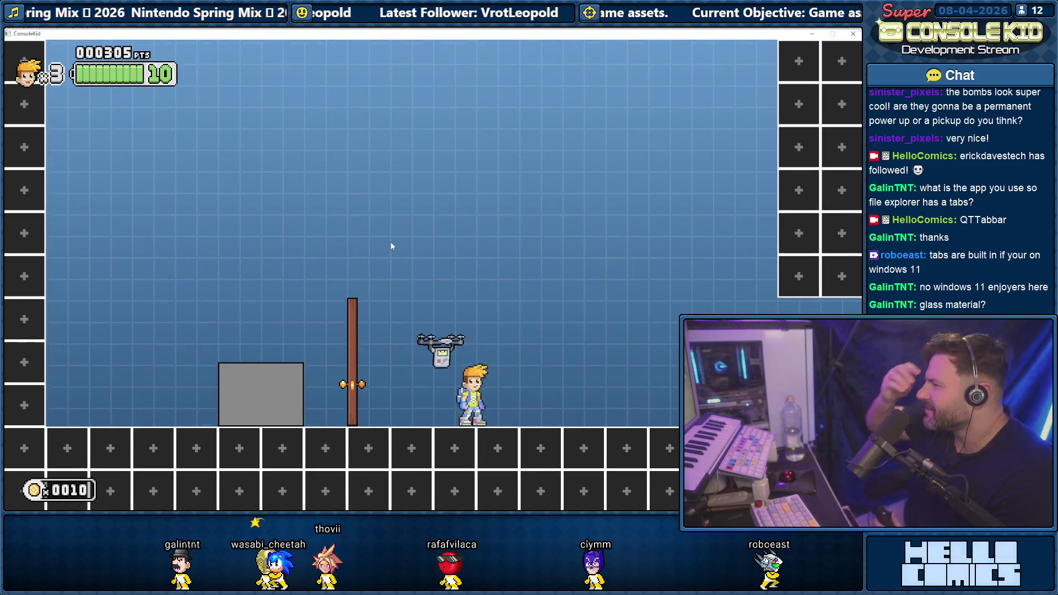
pyautogui.press('Left')
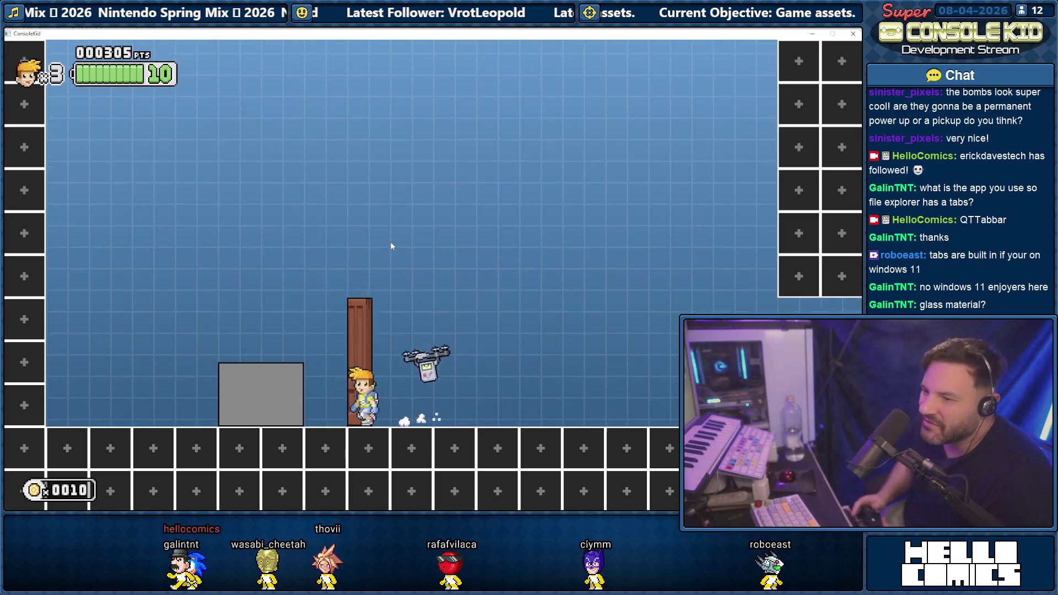
pyautogui.press('Right')
pyautogui.press('Left')
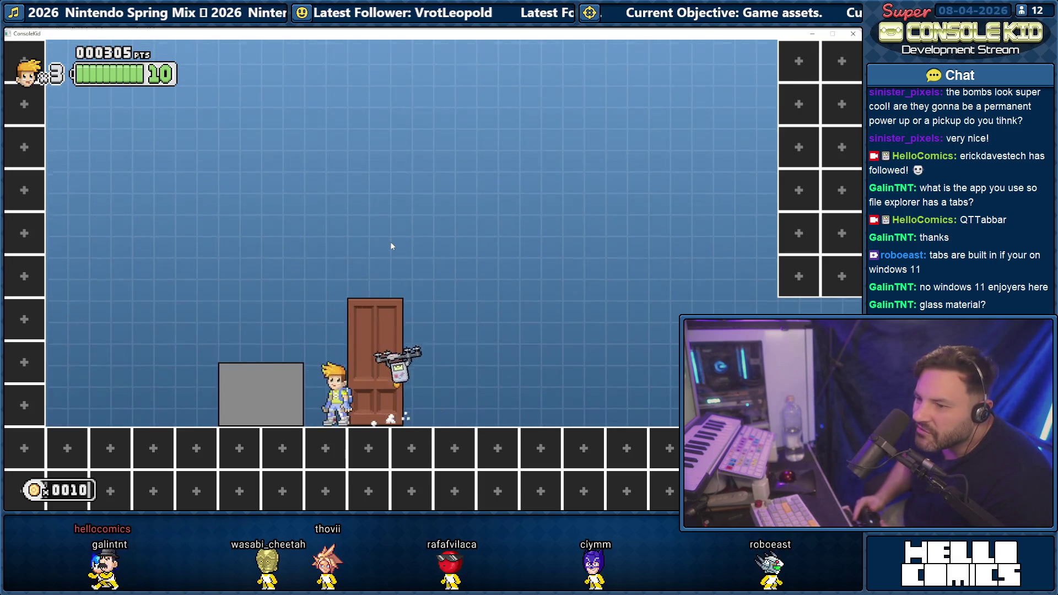
pyautogui.press('Right')
pyautogui.press('Left')
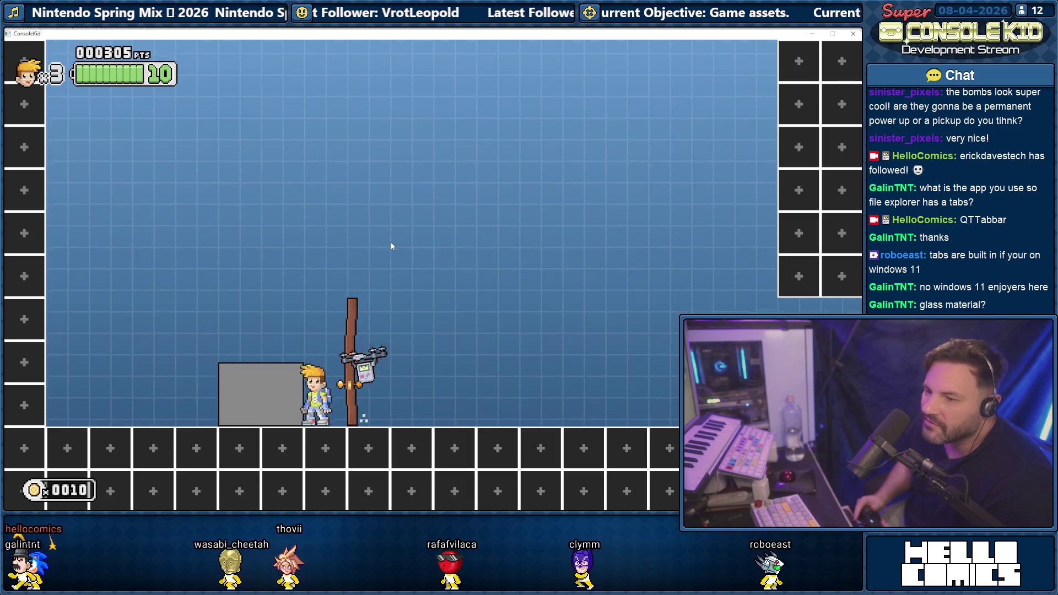
pyautogui.press('Right')
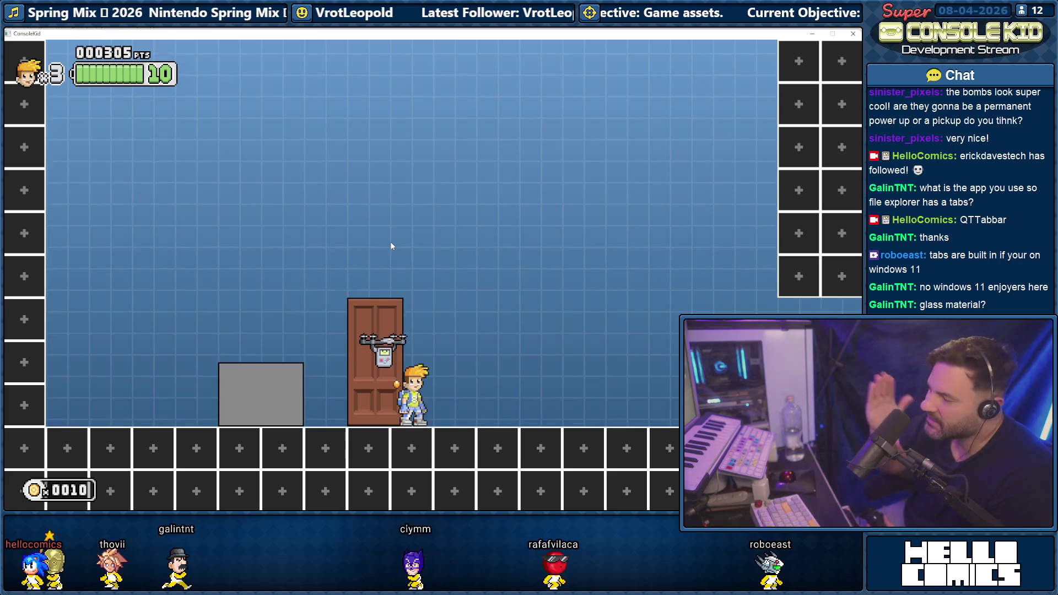
pyautogui.press('Left')
pyautogui.press('Right')
pyautogui.press('Left')
pyautogui.press('Right')
pyautogui.press('Left')
pyautogui.press('Right')
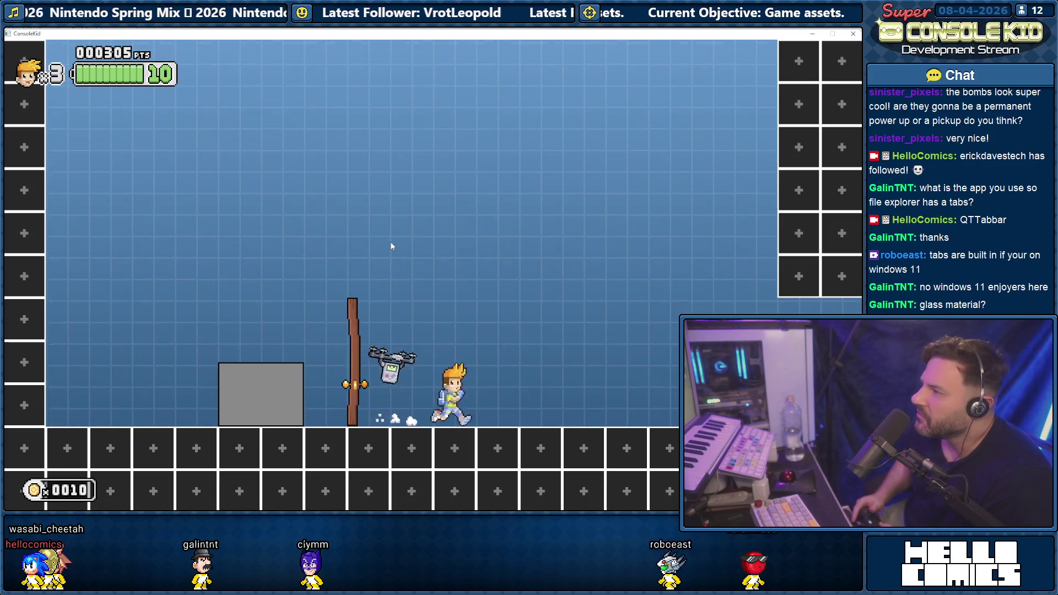
pyautogui.press('Left')
pyautogui.press('Right')
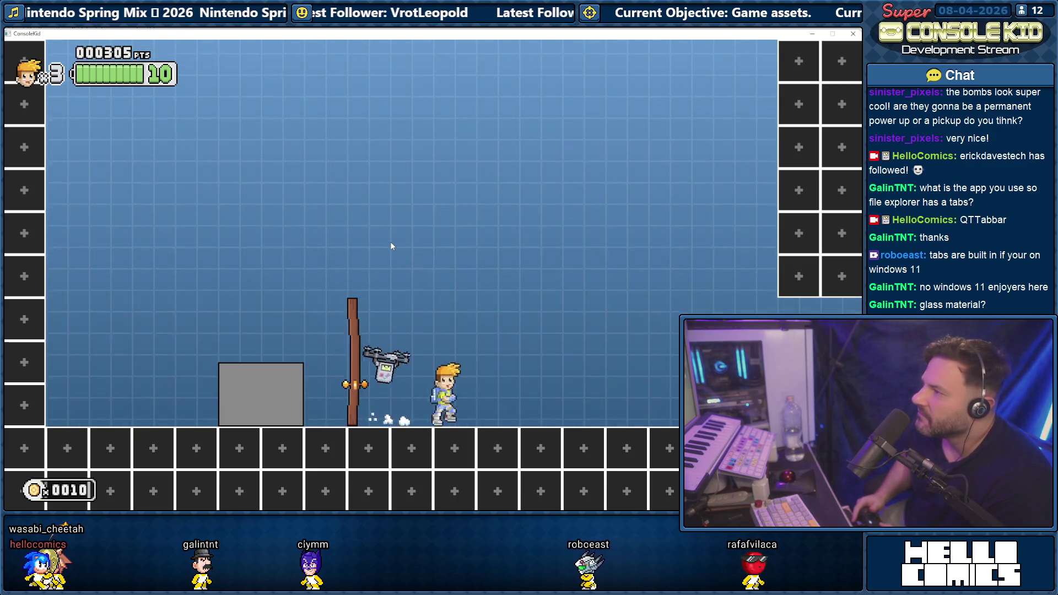
pyautogui.press('Left')
pyautogui.press('Right')
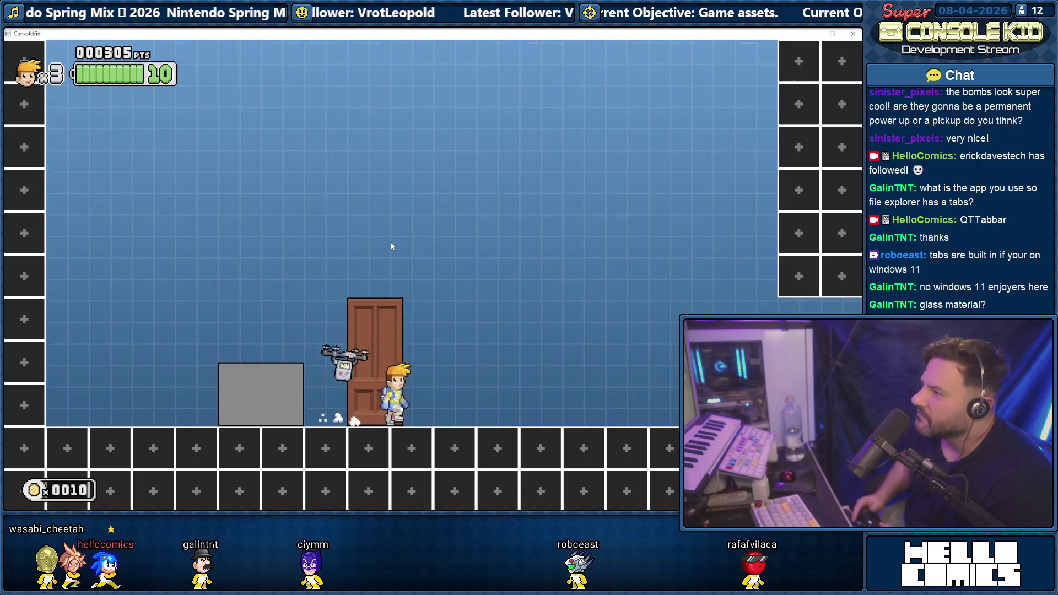
pyautogui.press('Left')
pyautogui.press('Right')
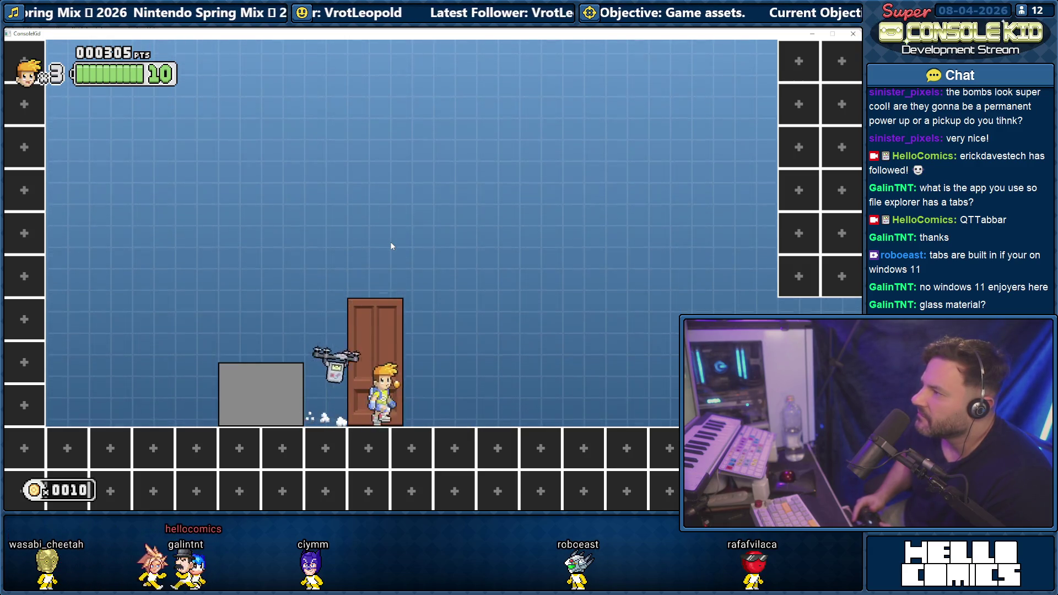
pyautogui.press('Left')
pyautogui.press('Right')
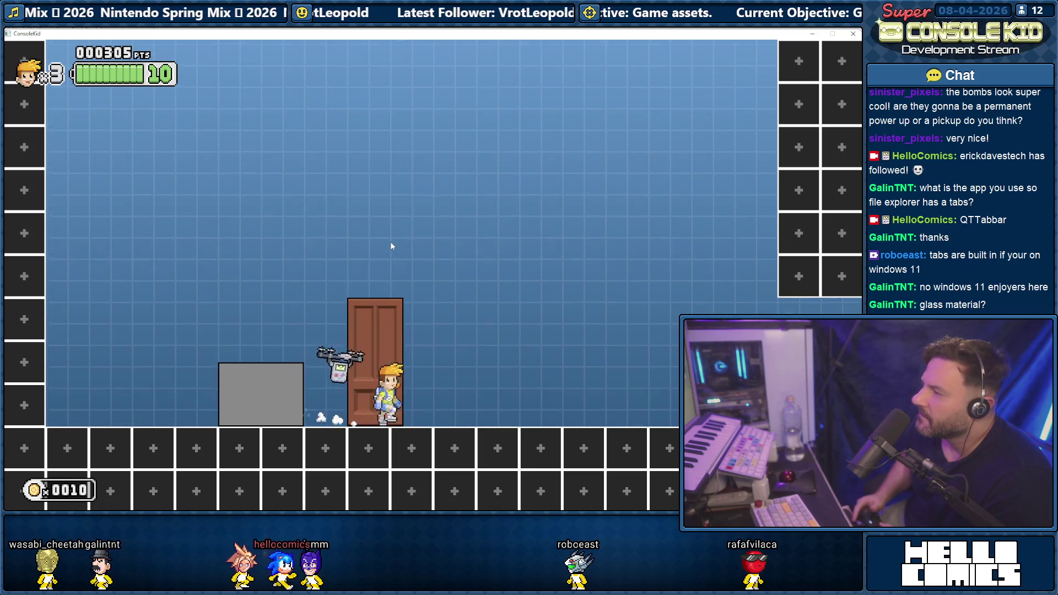
pyautogui.press('Left')
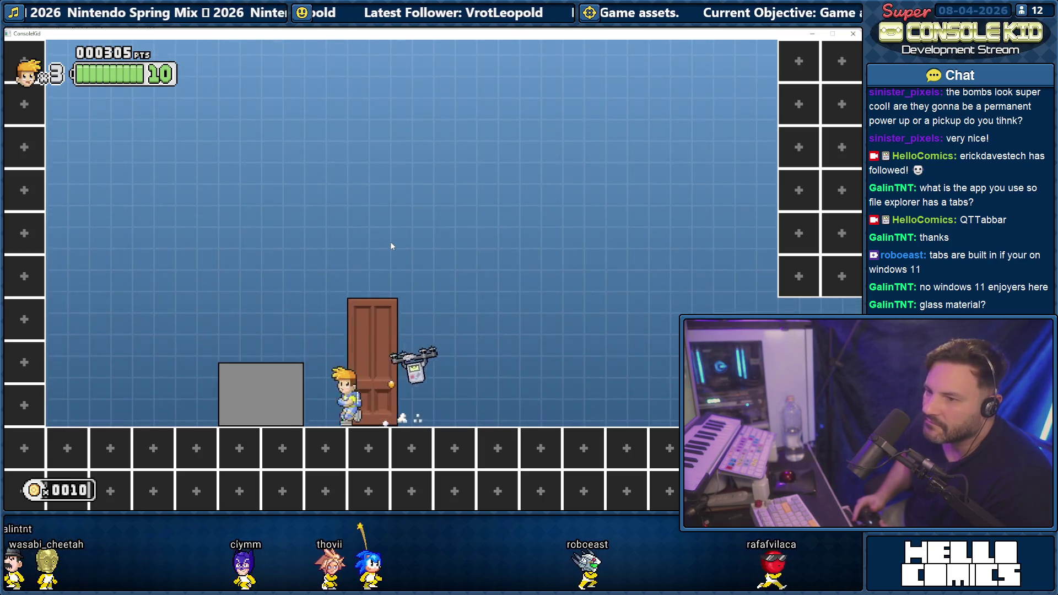
pyautogui.press('Right')
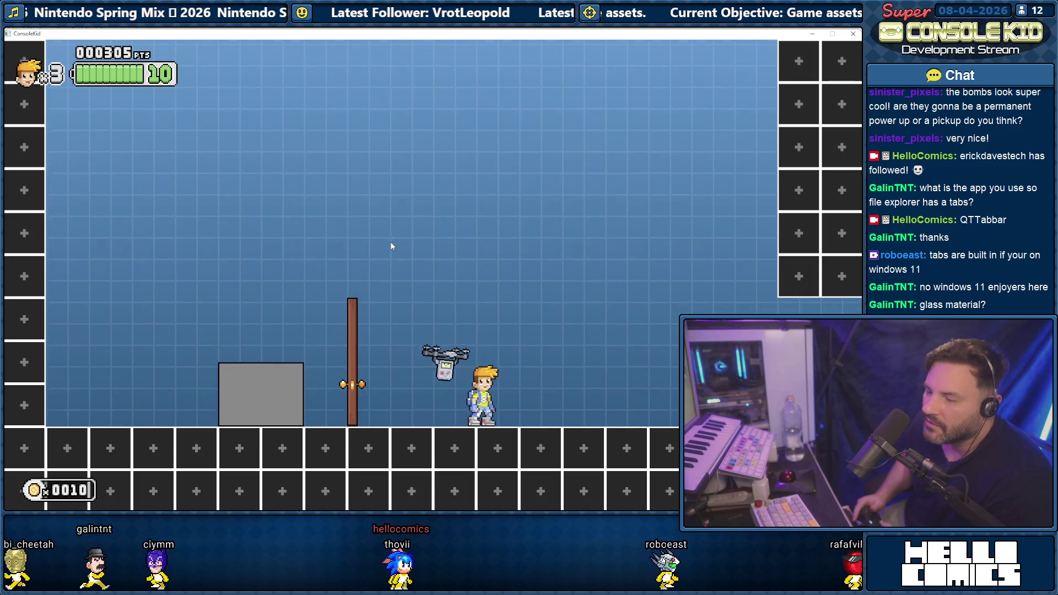
pyautogui.press('Left')
pyautogui.press('Right')
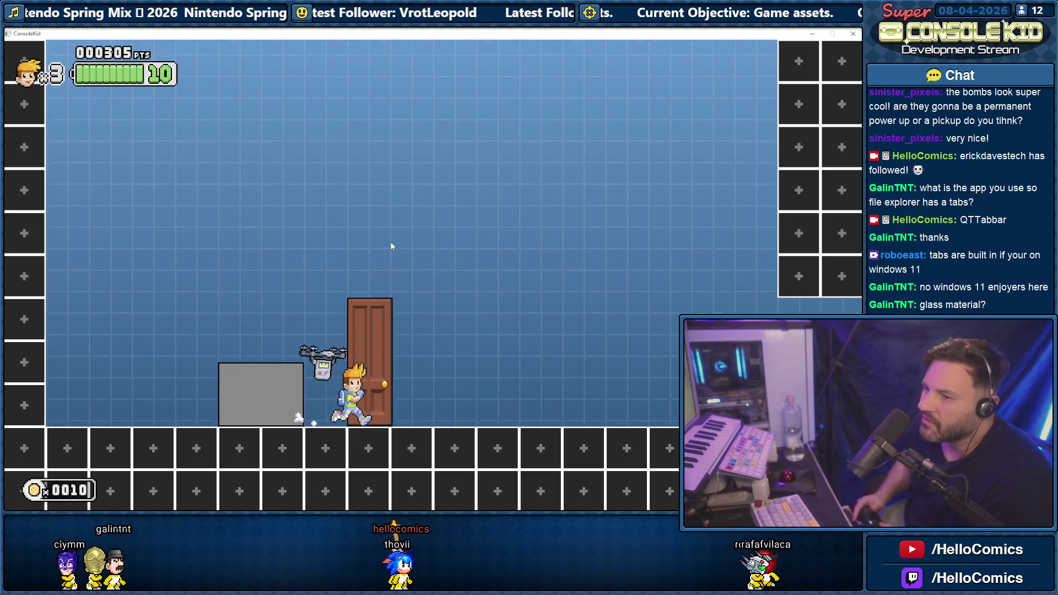
pyautogui.press('Left')
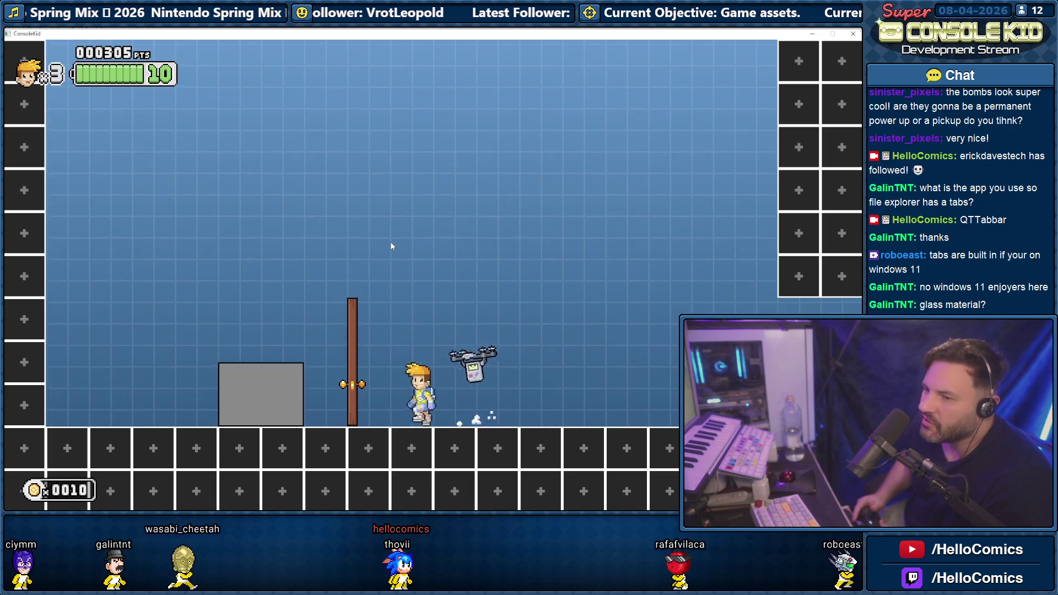
pyautogui.press('Right')
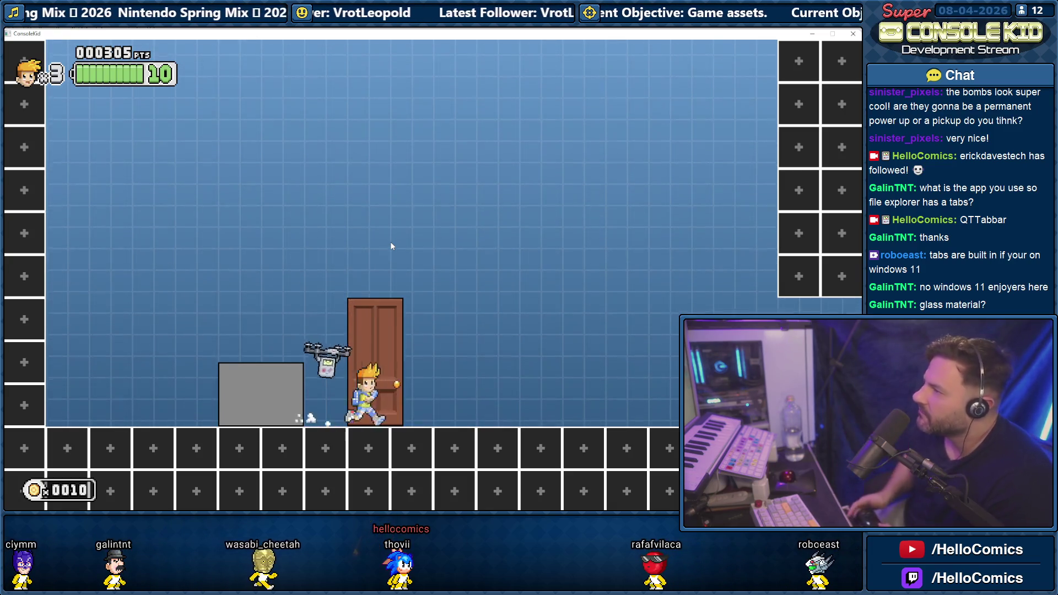
pyautogui.press('Left')
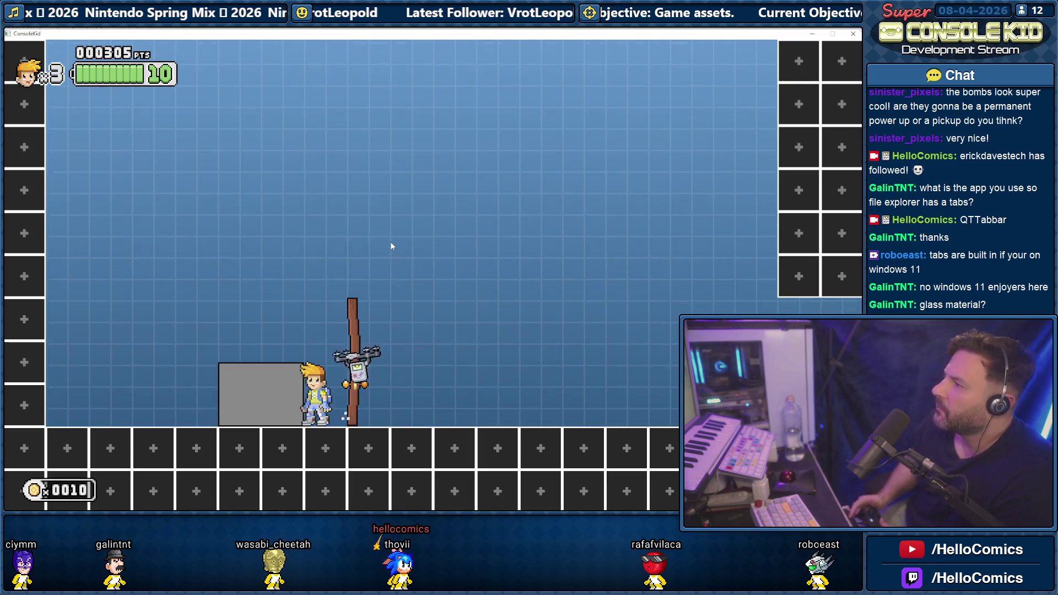
# - Trigger the bomb blast by the door, then bring the YouTube channel window forward
pyautogui.press('Right')
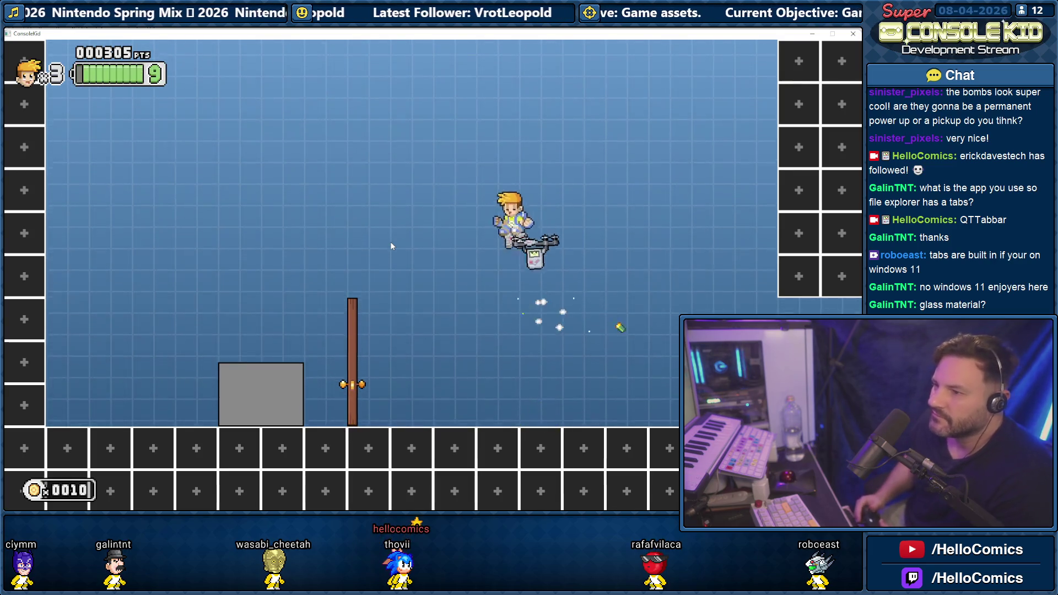
pyautogui.press('Left')
pyautogui.press('Left')
pyautogui.press('space')
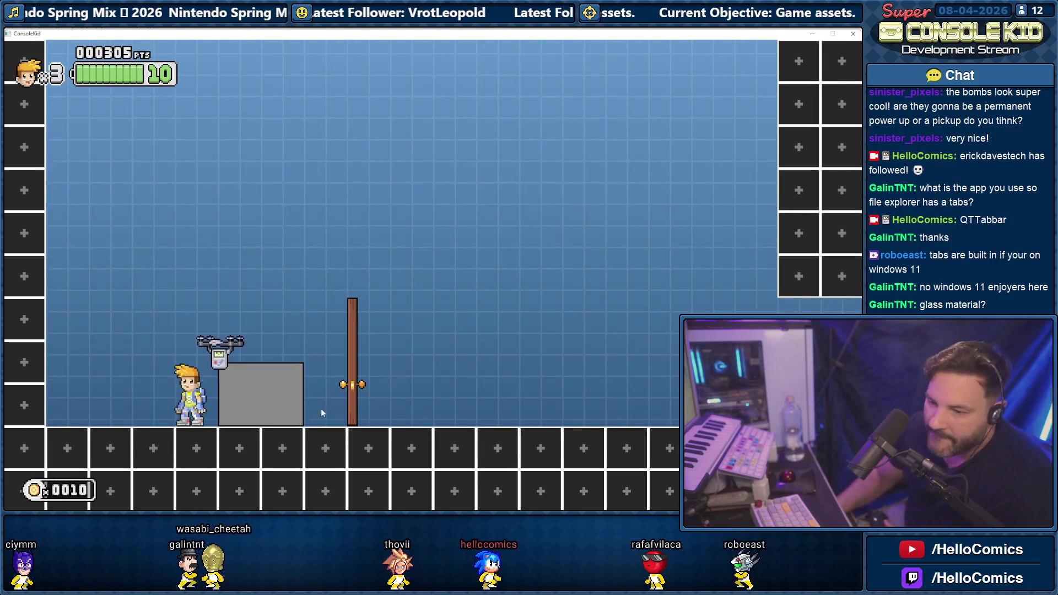
pyautogui.hotkey('alt', 'Tab')
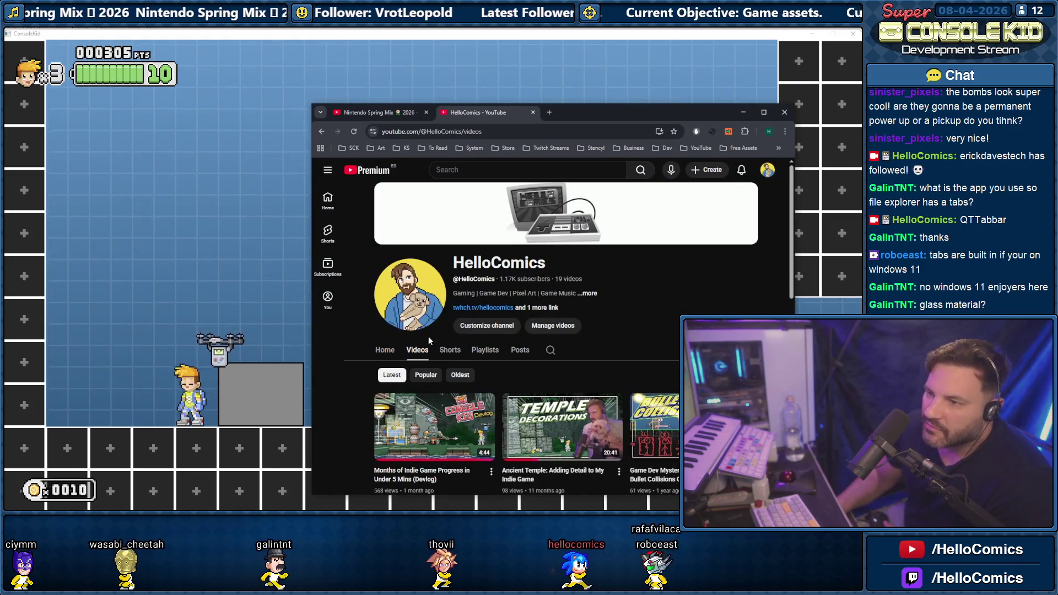
# - Play 'Nintendo Summer Mix ~ Seaside Holiday' from the recommendations and minimize the browser
pyautogui.click(384, 116)
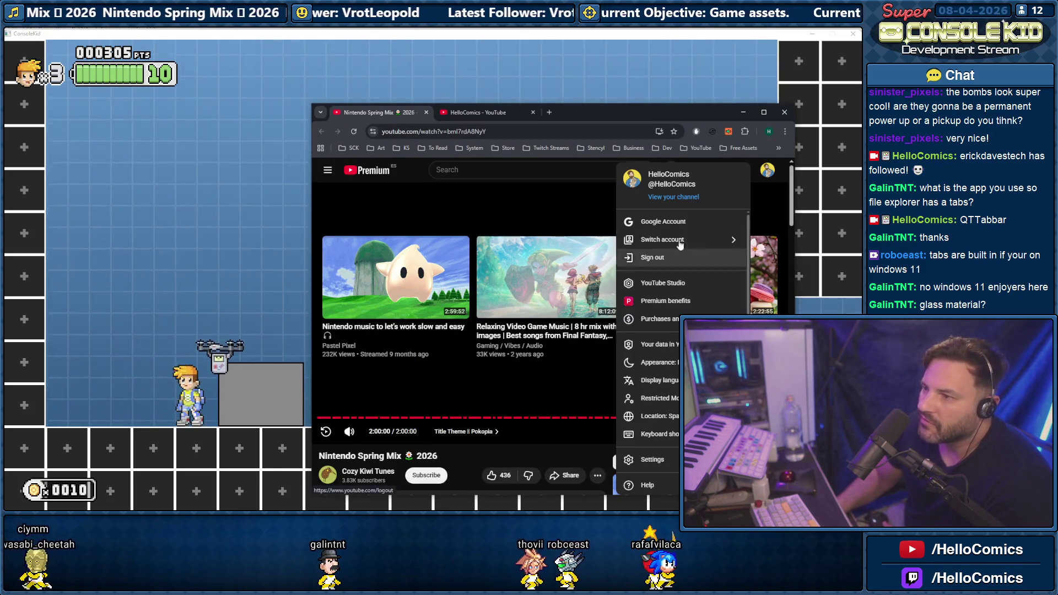
pyautogui.click(466, 454)
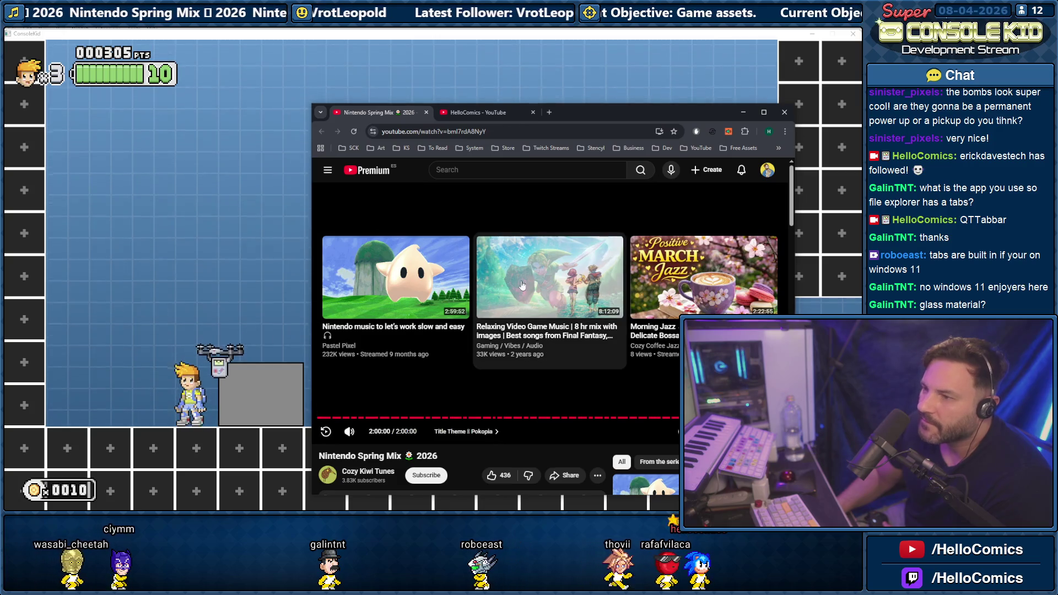
pyautogui.click(510, 268)
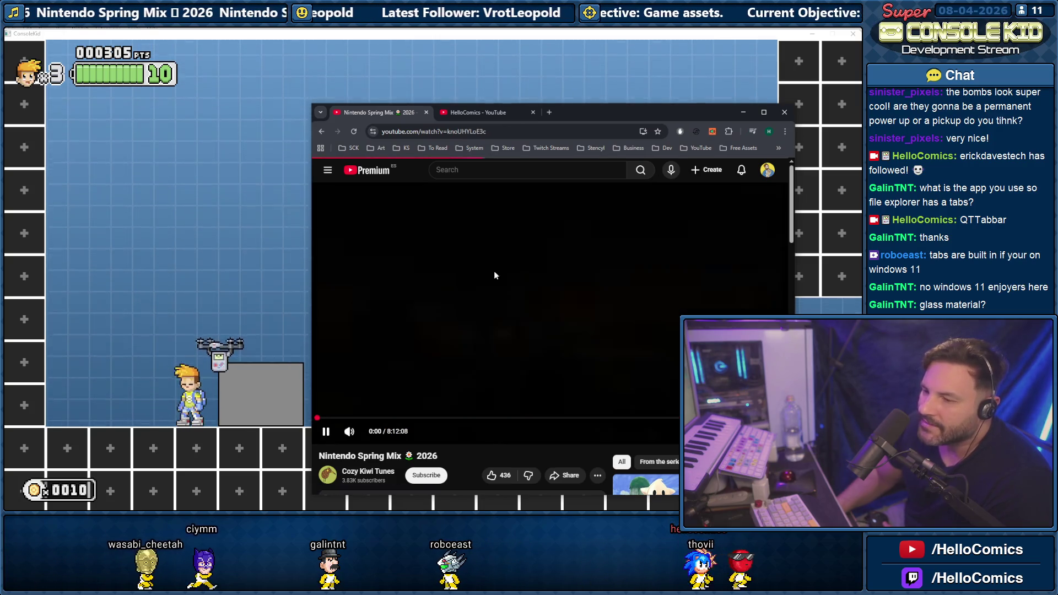
pyautogui.scroll(-3, 644, 255)
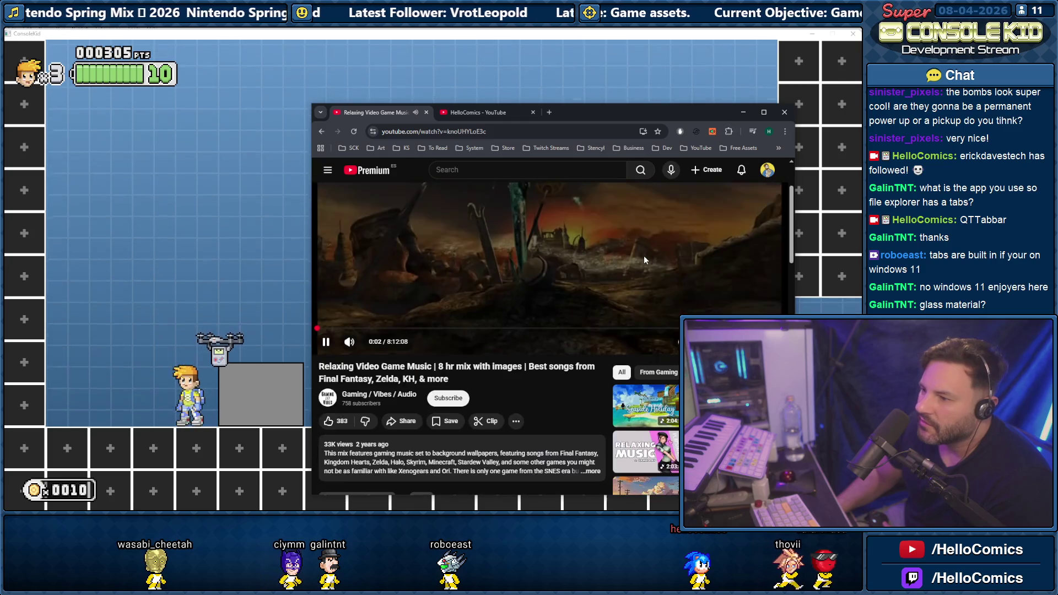
pyautogui.scroll(-1, 643, 263)
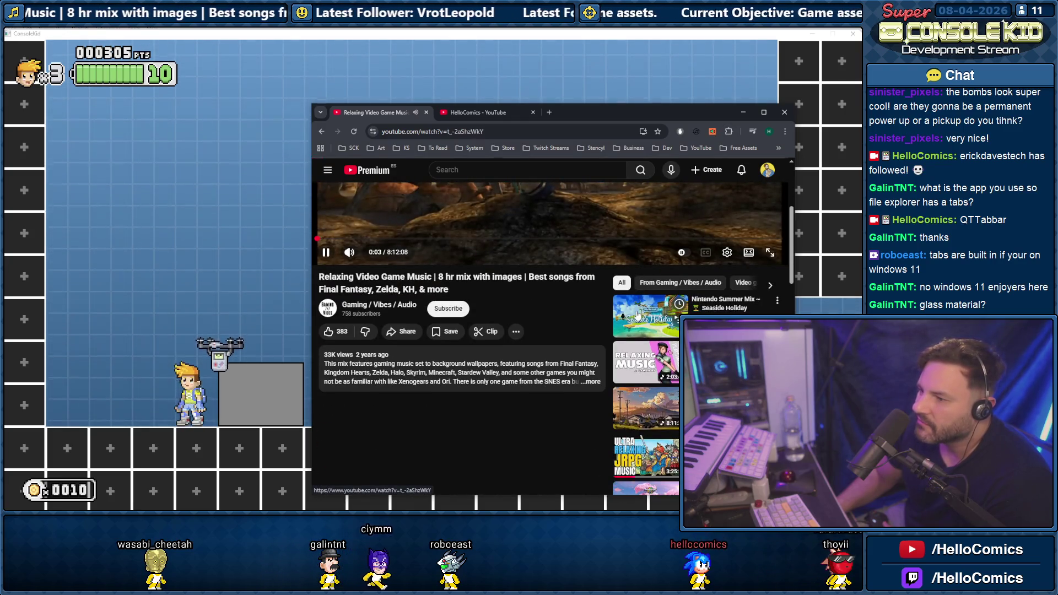
pyautogui.click(636, 313)
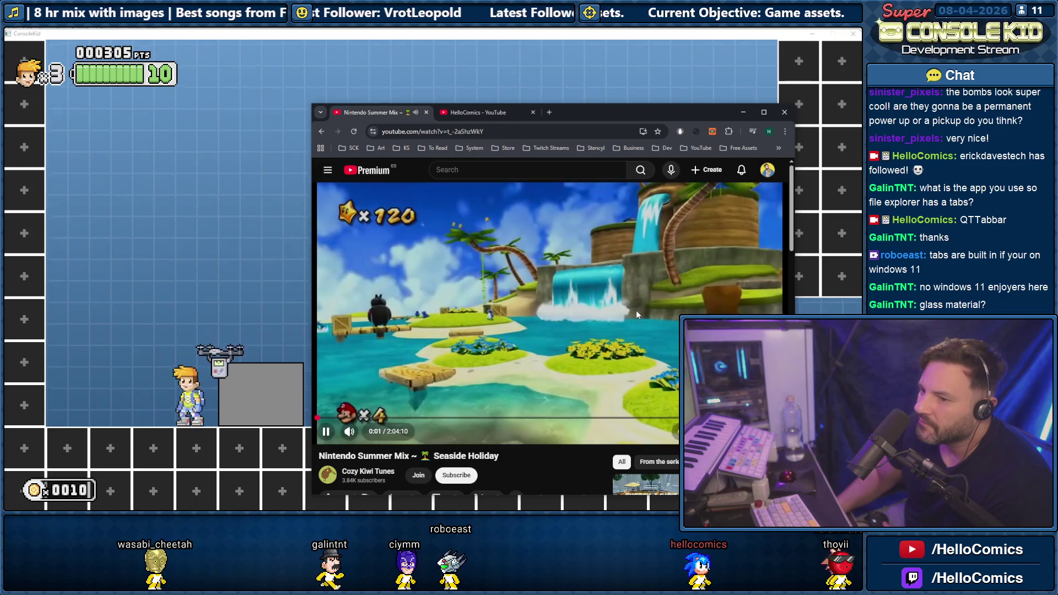
pyautogui.scroll(-1, 636, 310)
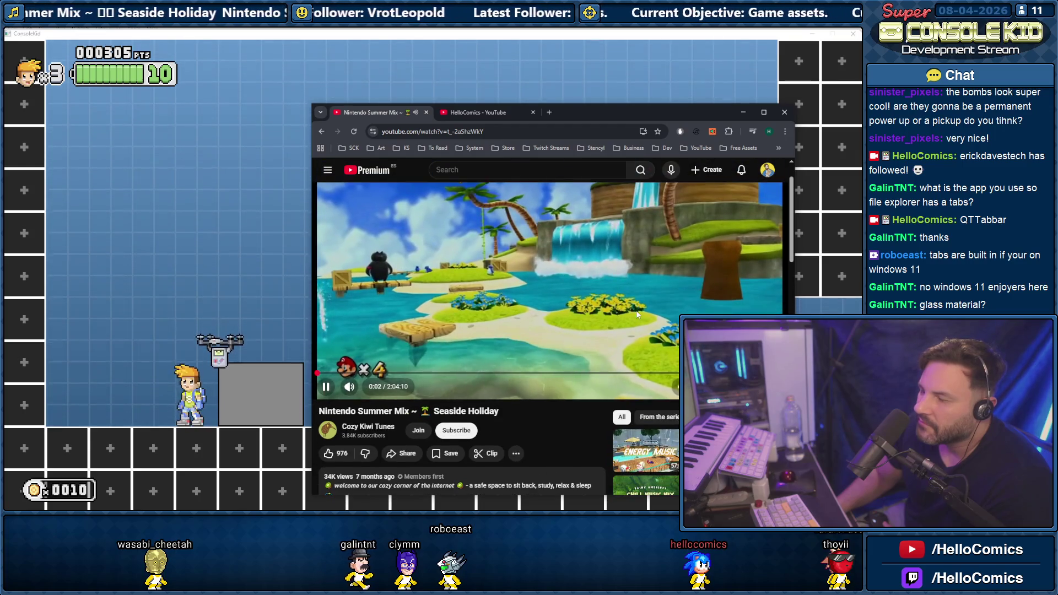
pyautogui.click(739, 116)
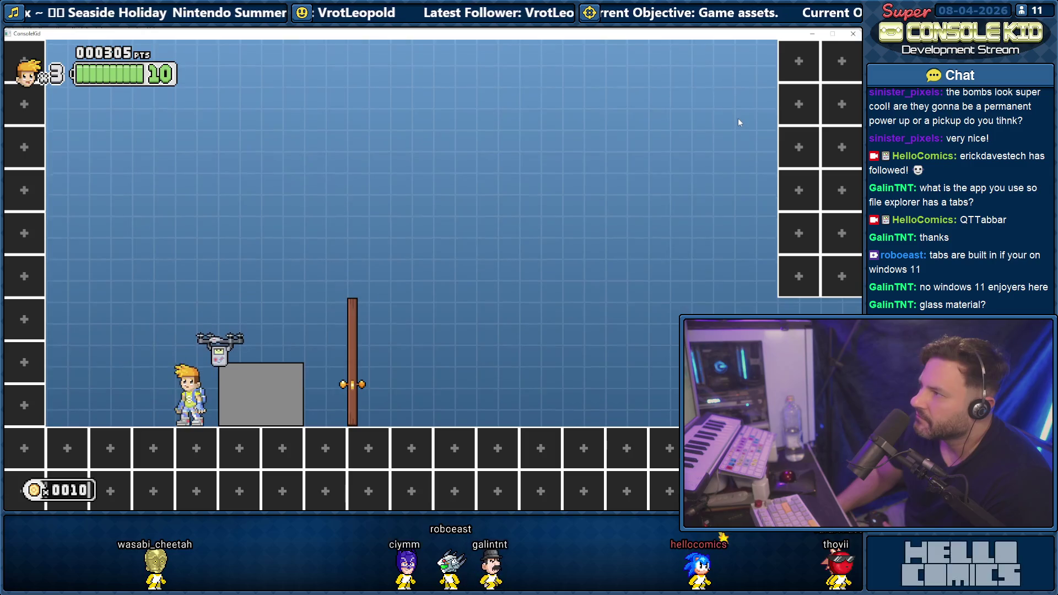
# - Run, crouch and ball-jump around the grey block, then exit to the world 1 level select
pyautogui.press('Right')
pyautogui.press('Down')
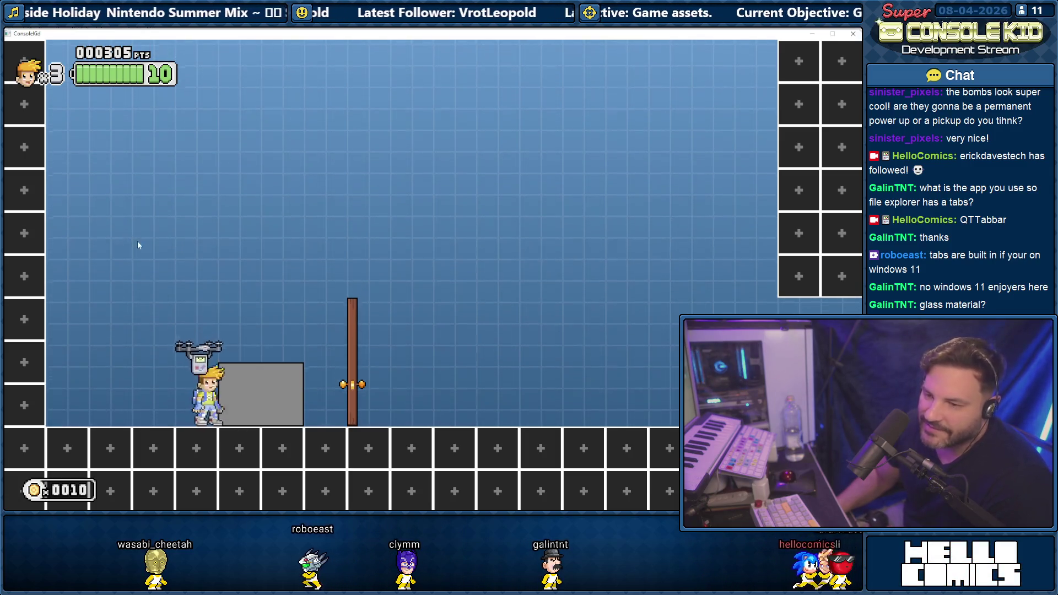
pyautogui.press('Left')
pyautogui.press('Right')
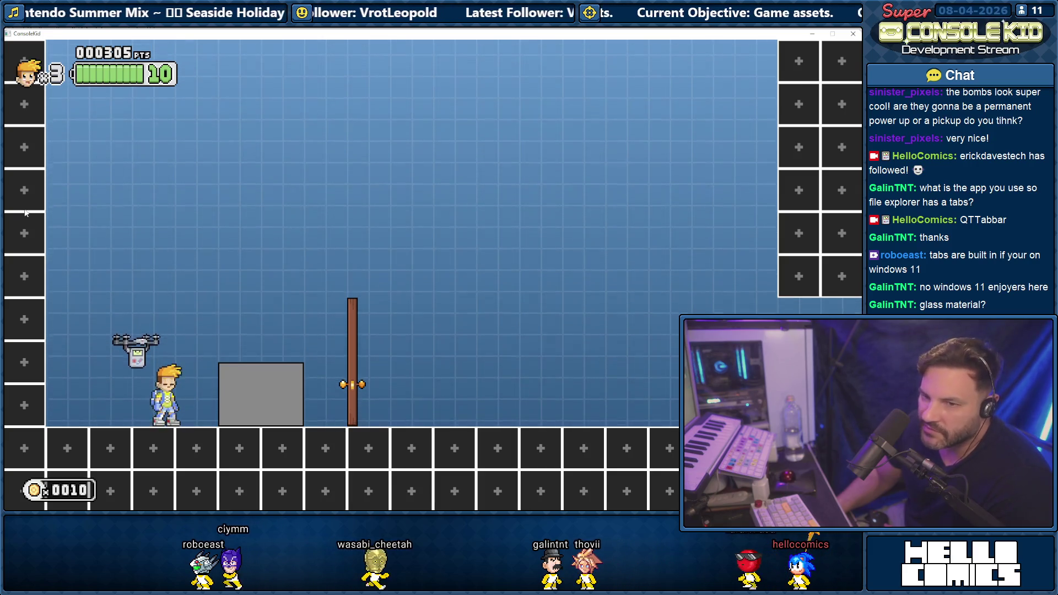
pyautogui.press('space')
pyautogui.press('Right')
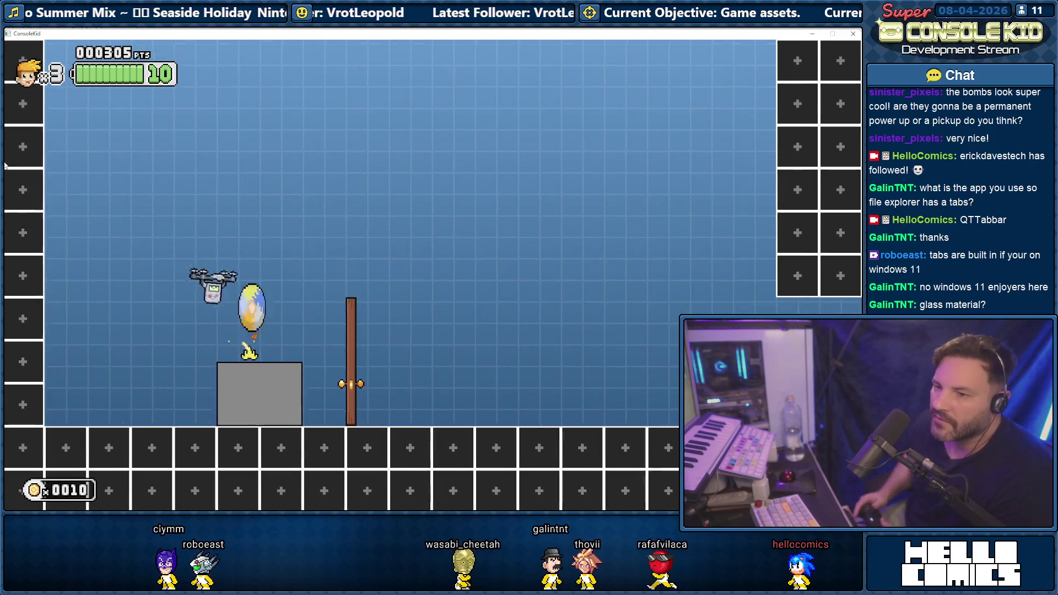
pyautogui.press('space')
pyautogui.press('Right')
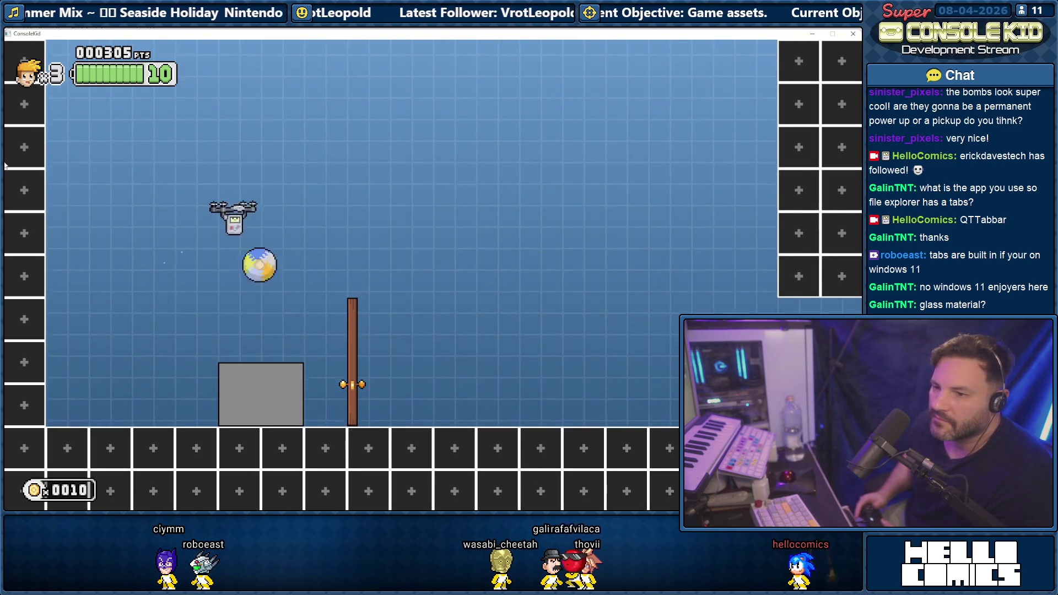
pyautogui.press('Left')
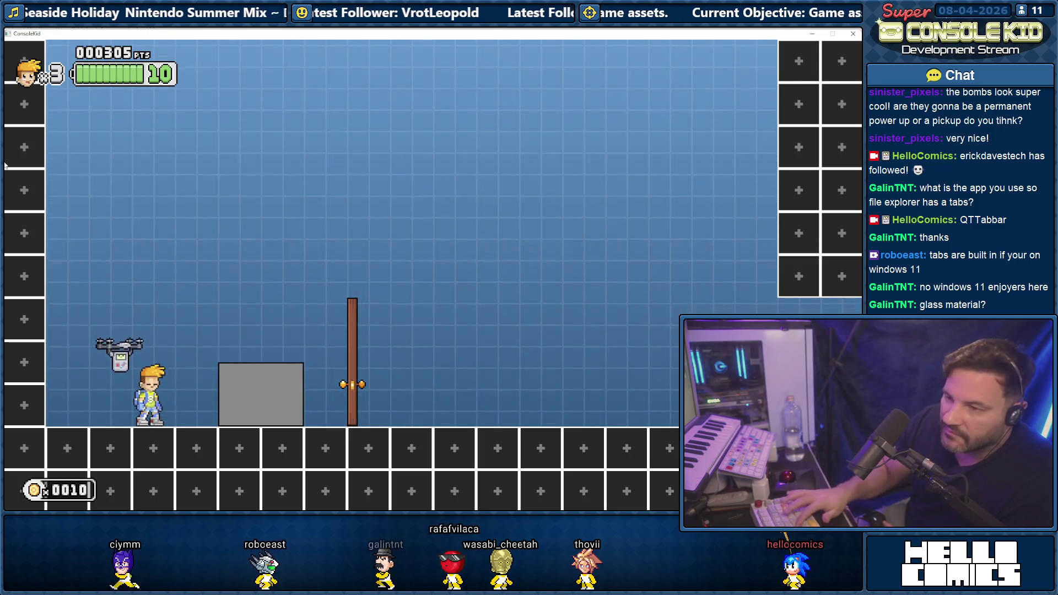
pyautogui.press('Escape')
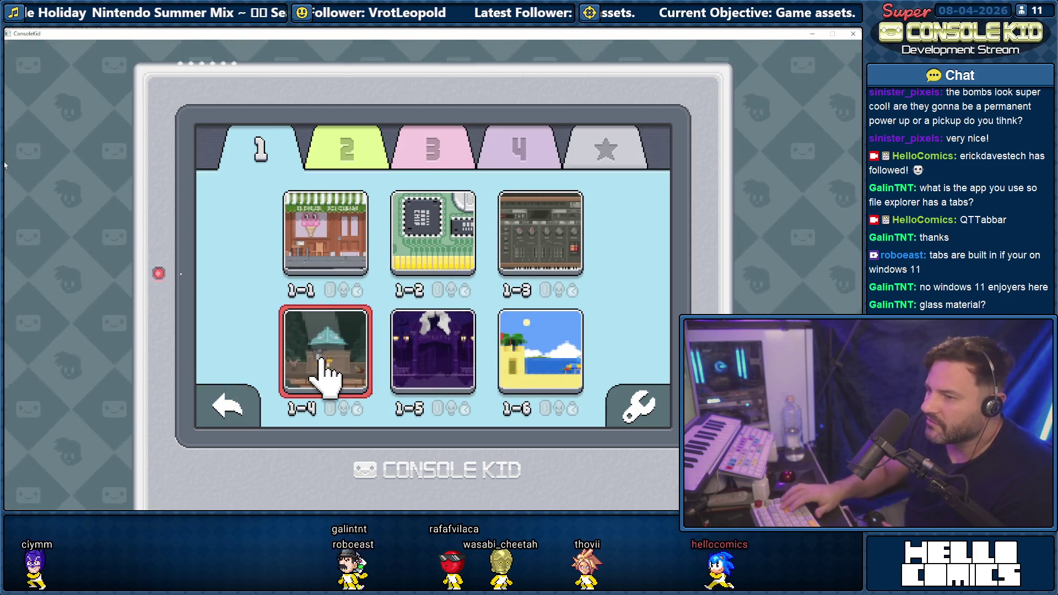
# - Load level 1-4 and run into the temple, blasting the rocks apart
pyautogui.press('Return')
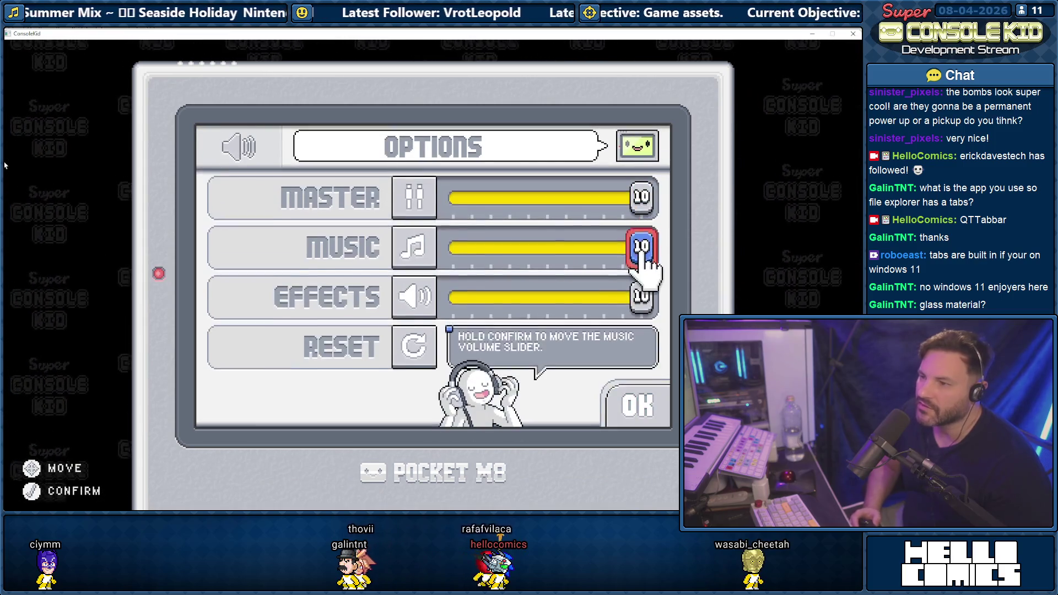
pyautogui.press('Down')
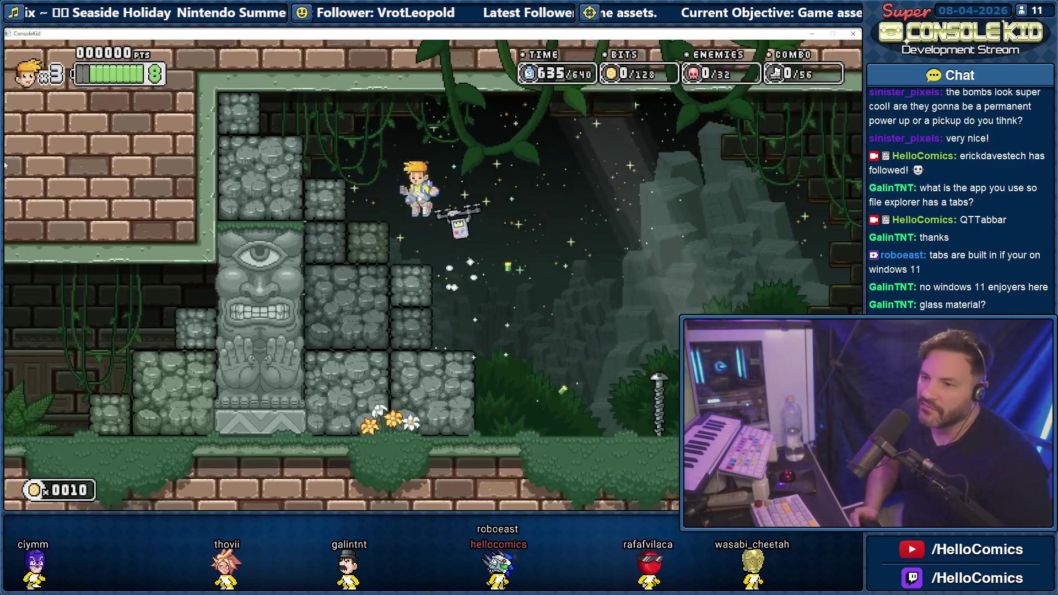
pyautogui.press('Right')
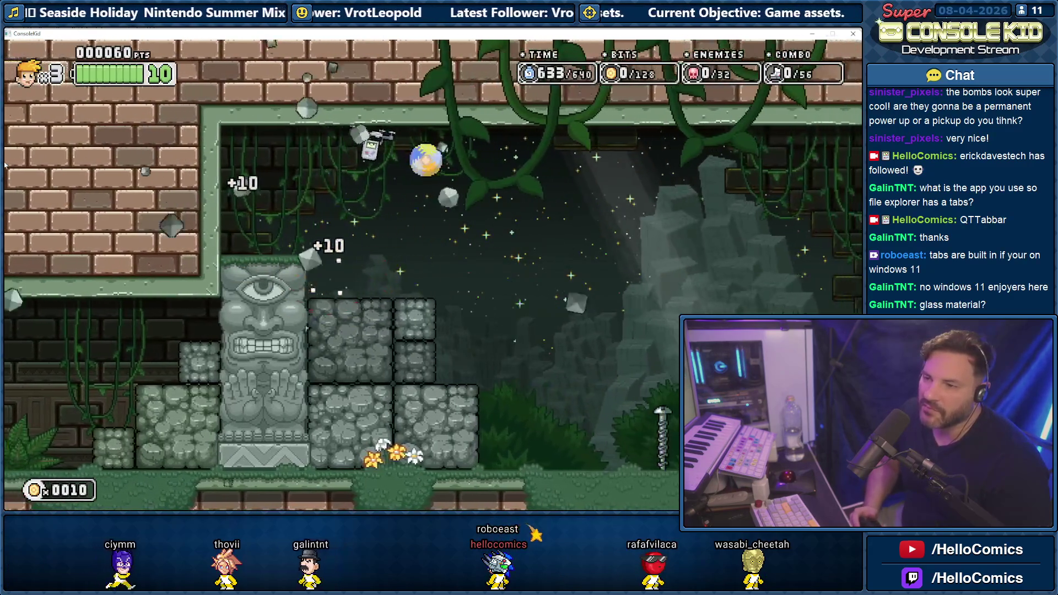
pyautogui.press('Left')
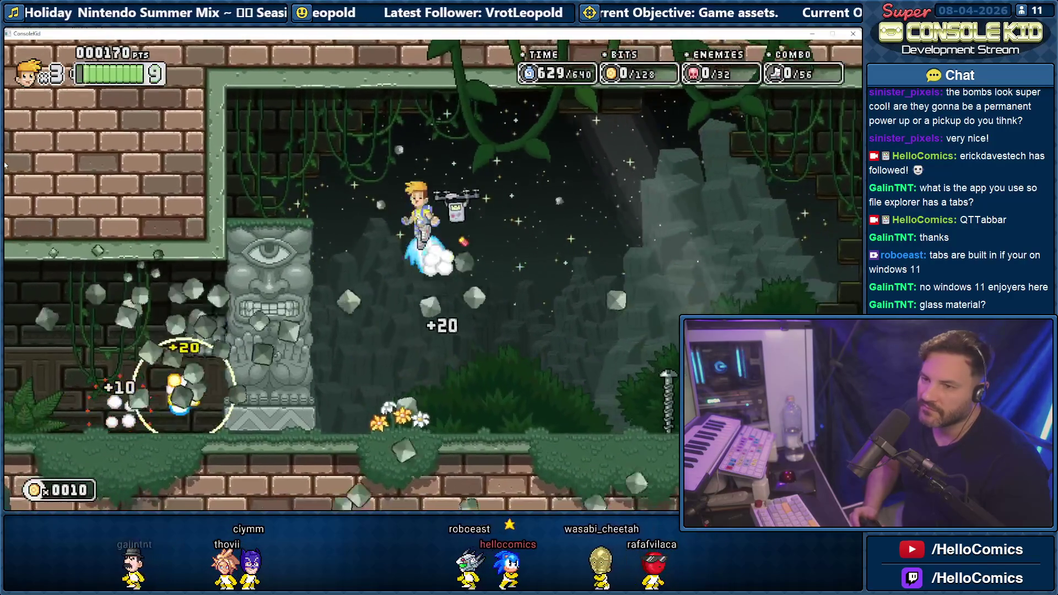
pyautogui.press('Left')
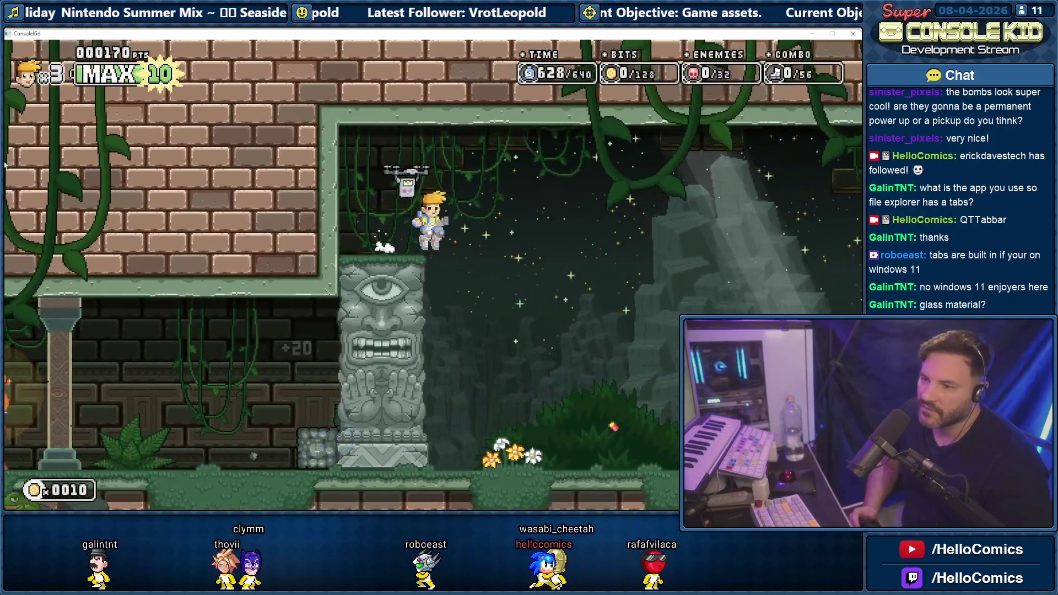
pyautogui.press('Right')
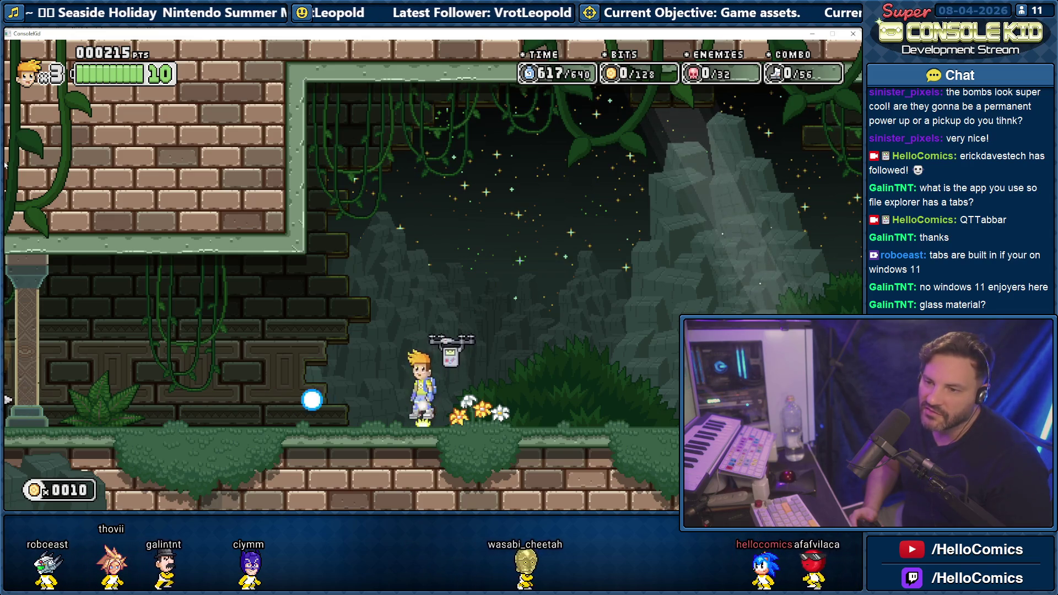
# - Ride the drone through the temple past the totem, then bring up Tasks Current.txt
pyautogui.press('Left')
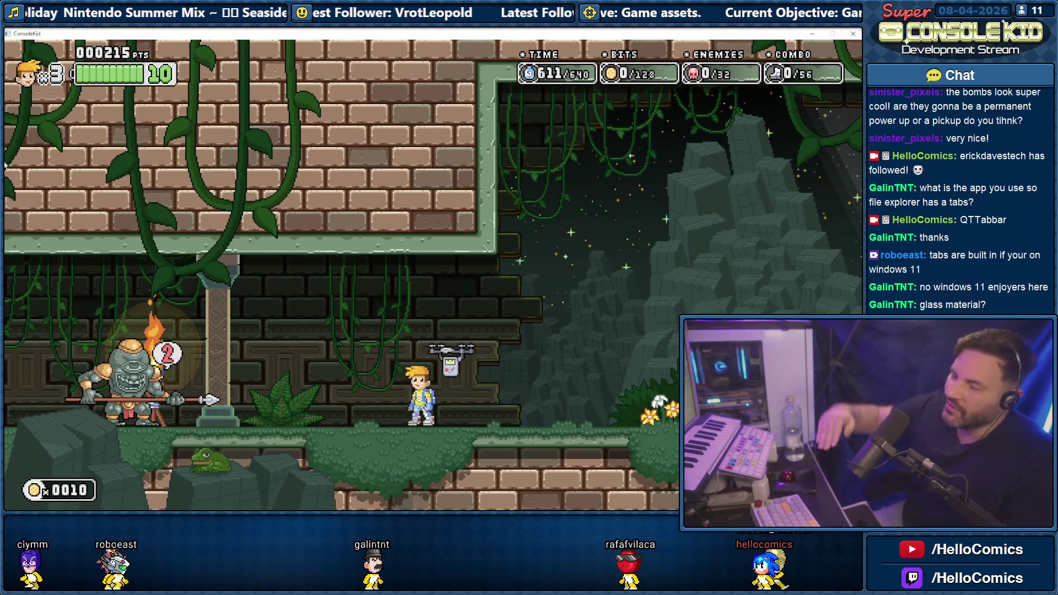
pyautogui.press('Right')
pyautogui.press('space')
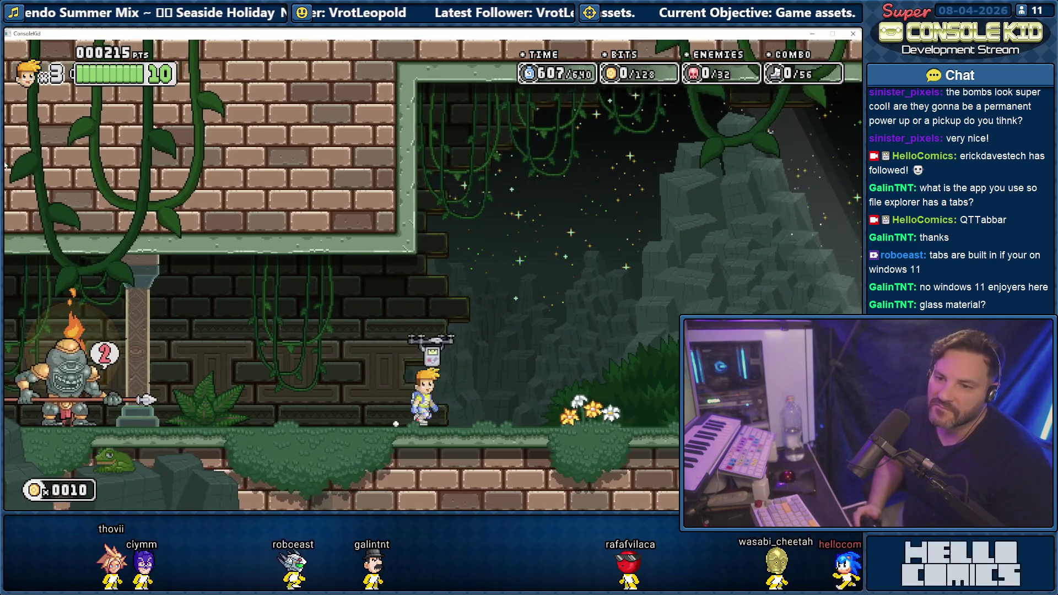
pyautogui.press('Right')
pyautogui.press('space')
pyautogui.press('Right')
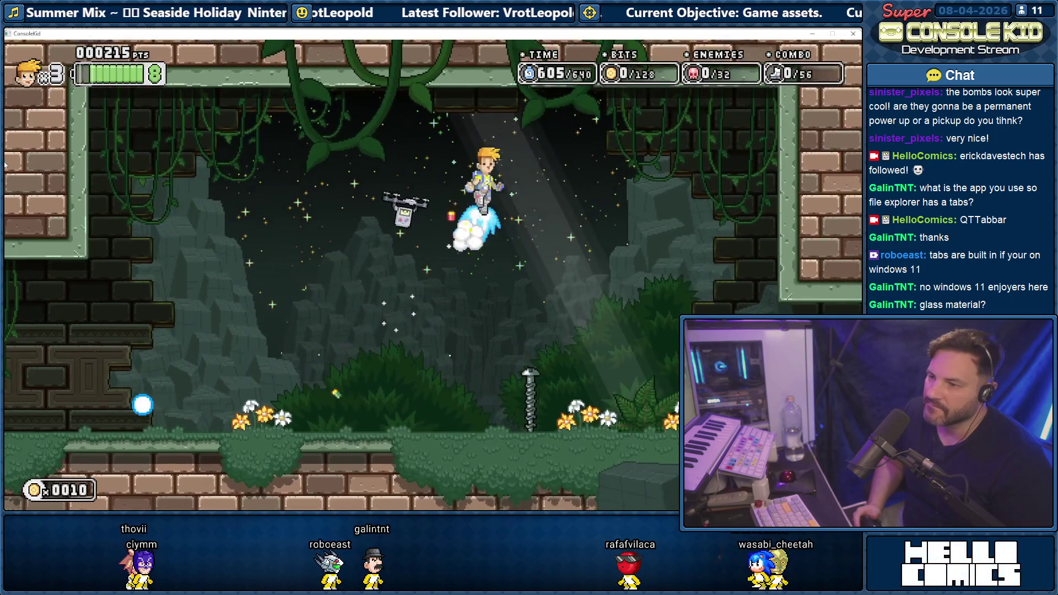
pyautogui.press('Down')
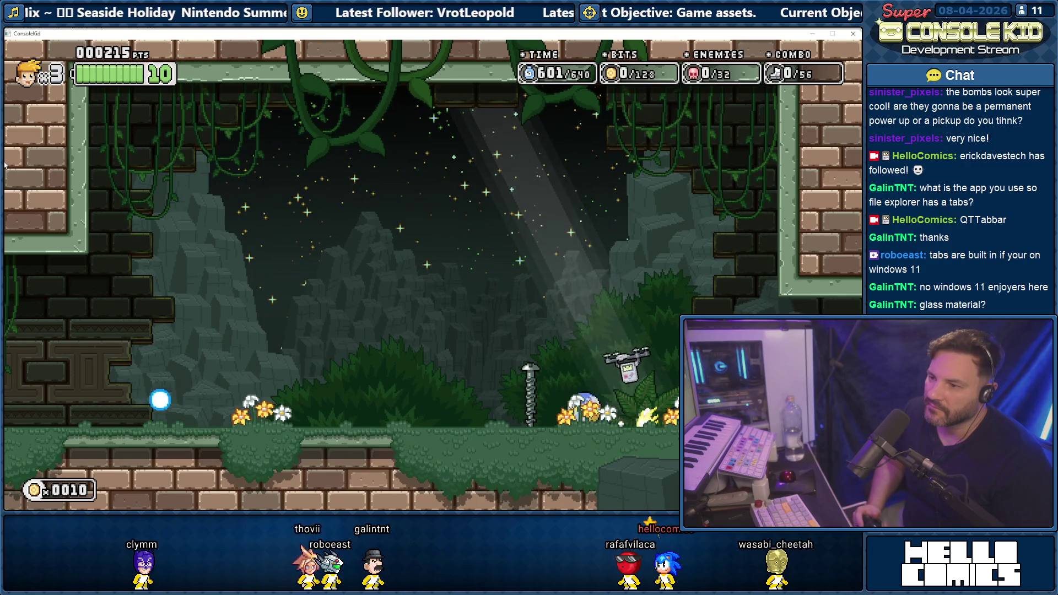
pyautogui.press('space')
pyautogui.press('Right')
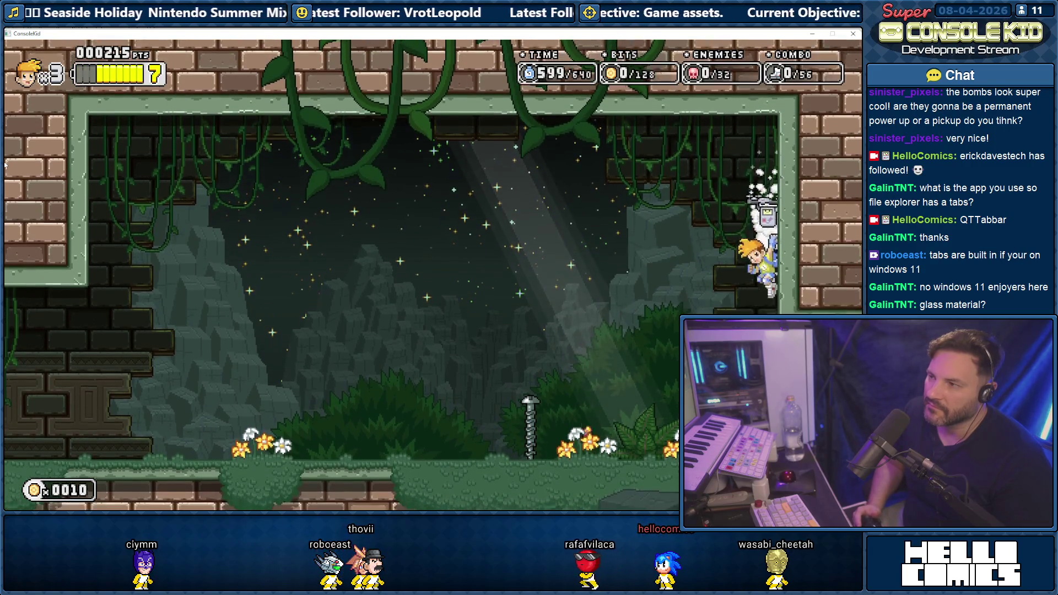
pyautogui.press('Left')
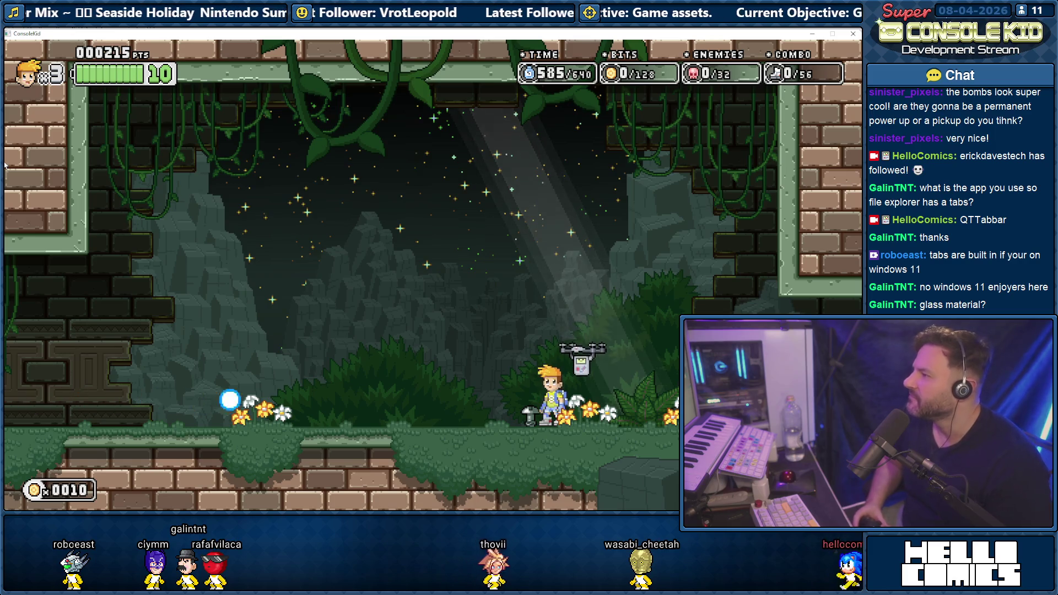
pyautogui.press('Down')
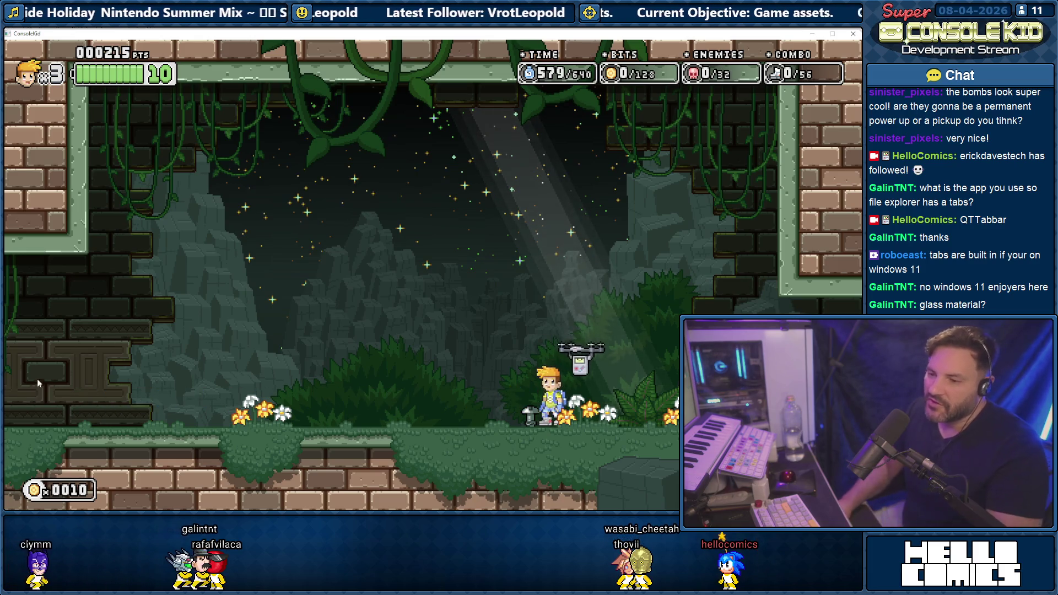
pyautogui.hotkey('alt', 'Tab')
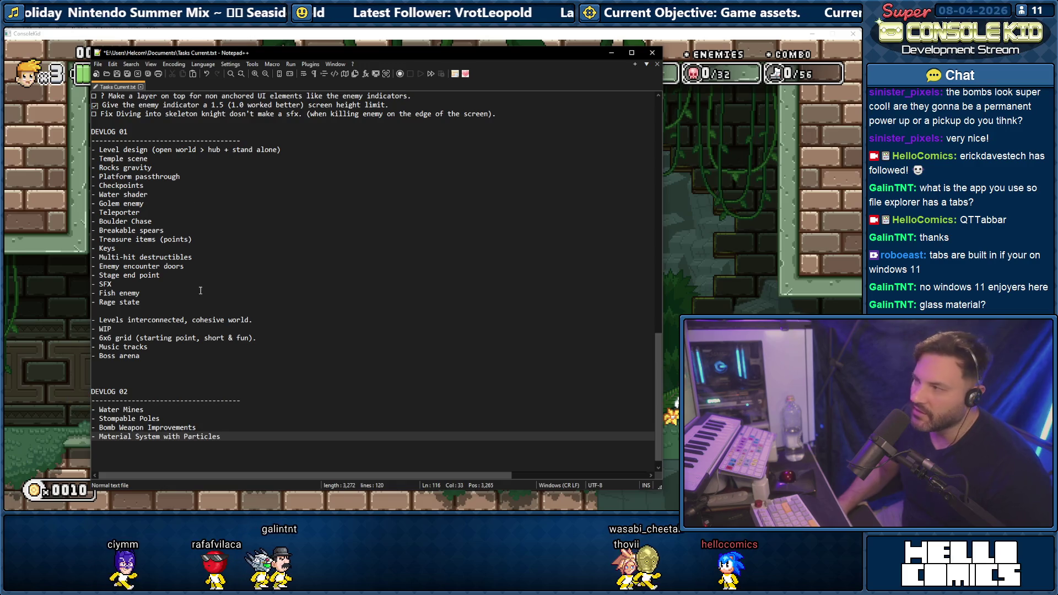
# - Add a 'Test Small Rooms' item under DEVLOG 02, deleting the stray 'Try', and return to the game
pyautogui.press('Return')
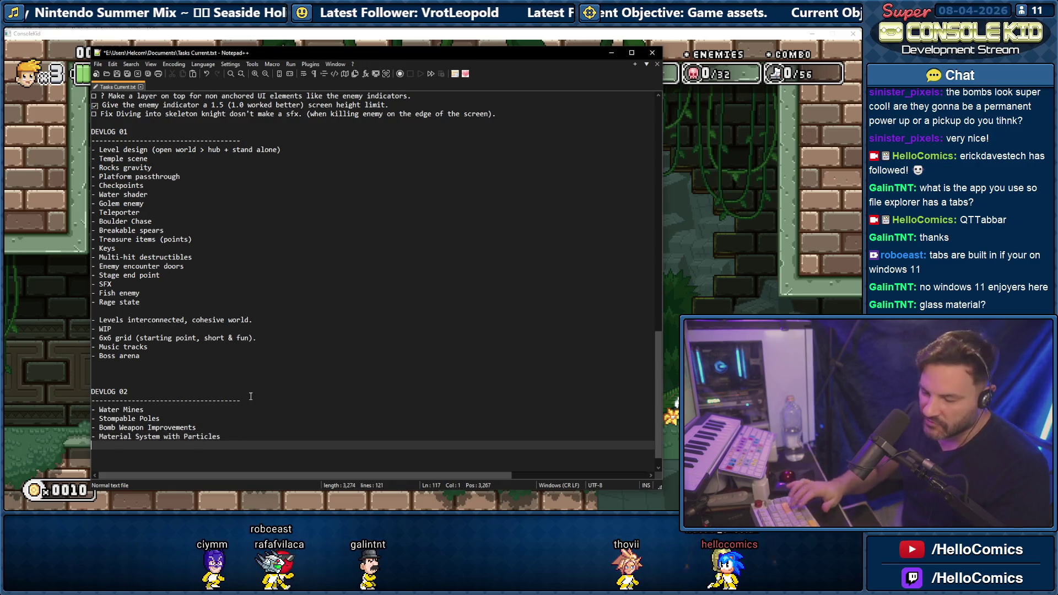
pyautogui.write('-Try ')
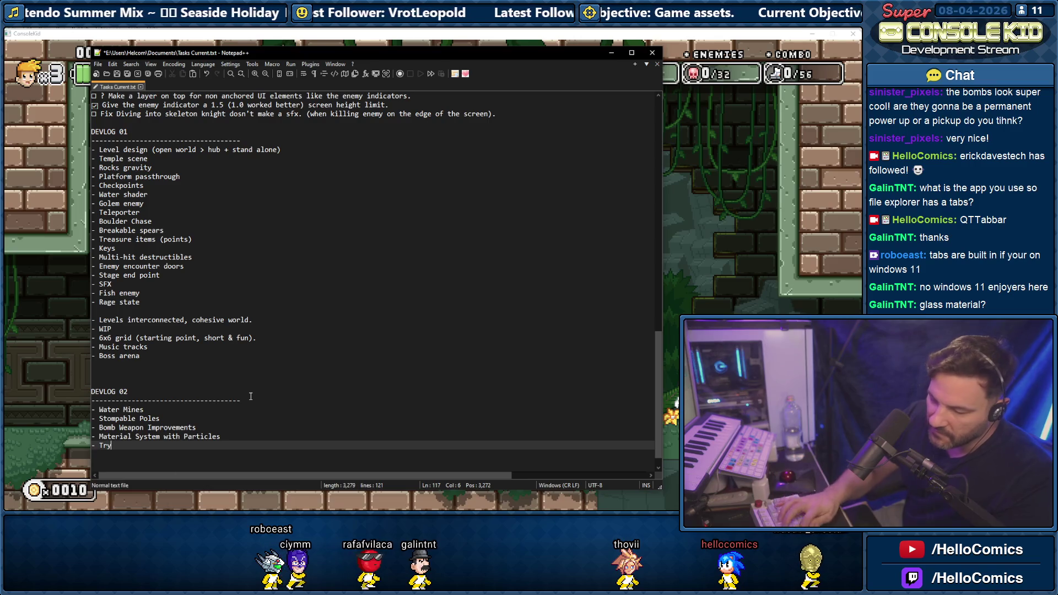
pyautogui.write('test')
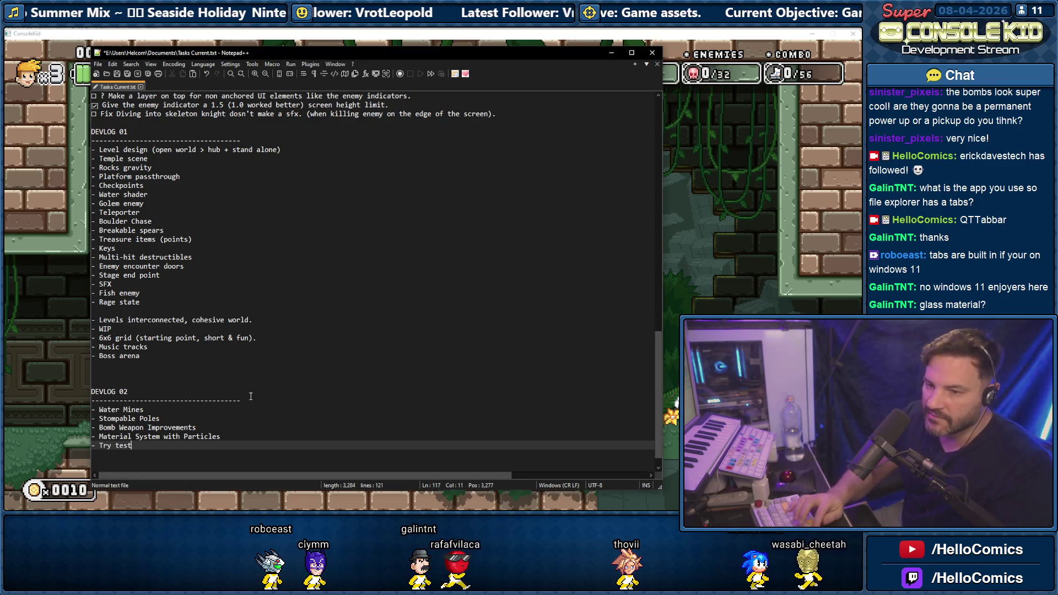
pyautogui.press('BackSpace')
pyautogui.write('T')
pyautogui.press('Right')
pyautogui.write('Indi')
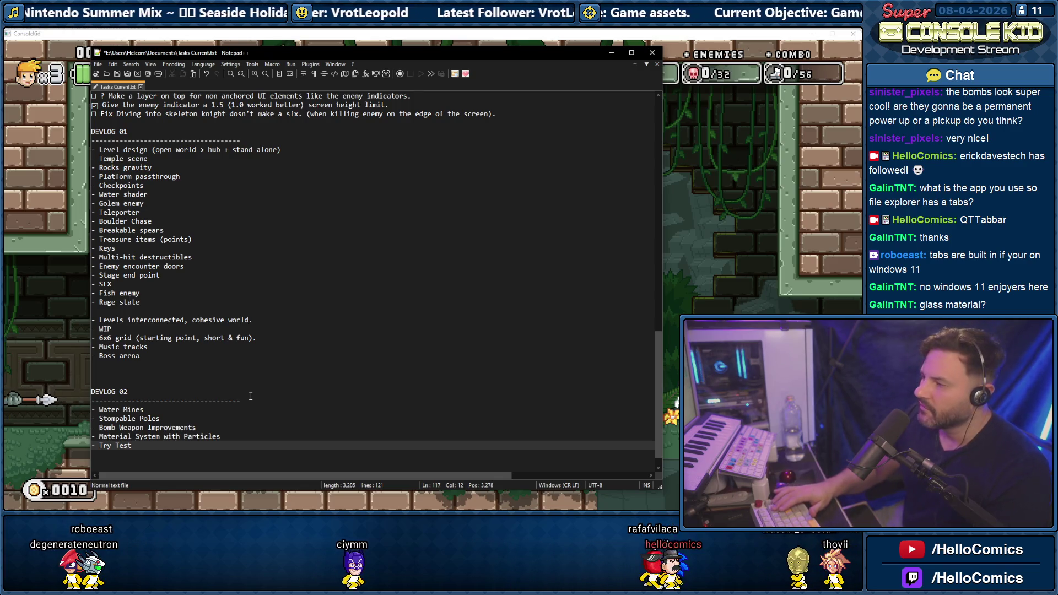
pyautogui.write('Small ')
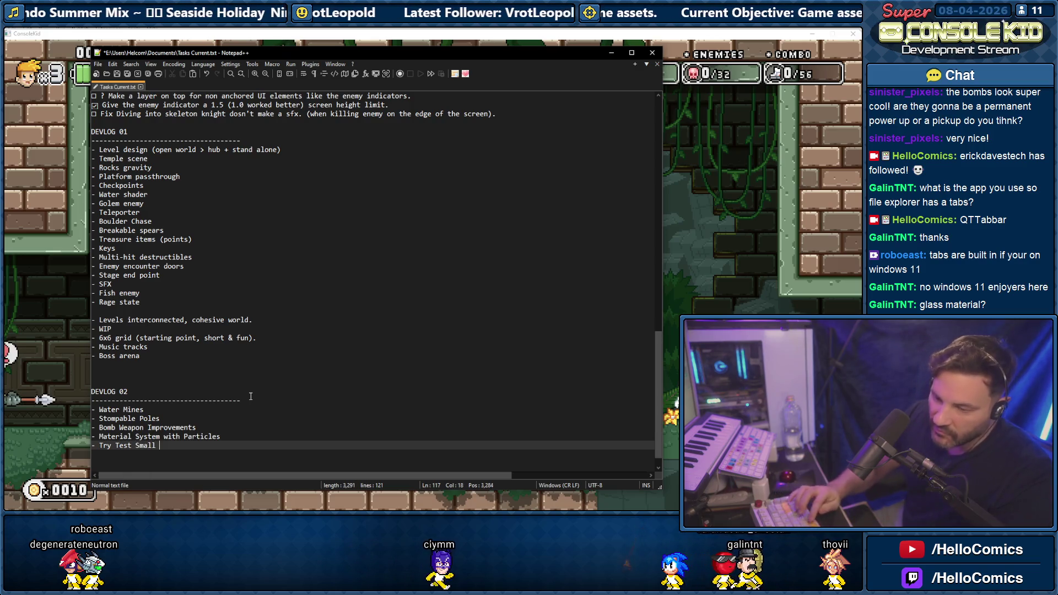
pyautogui.write('Rooms')
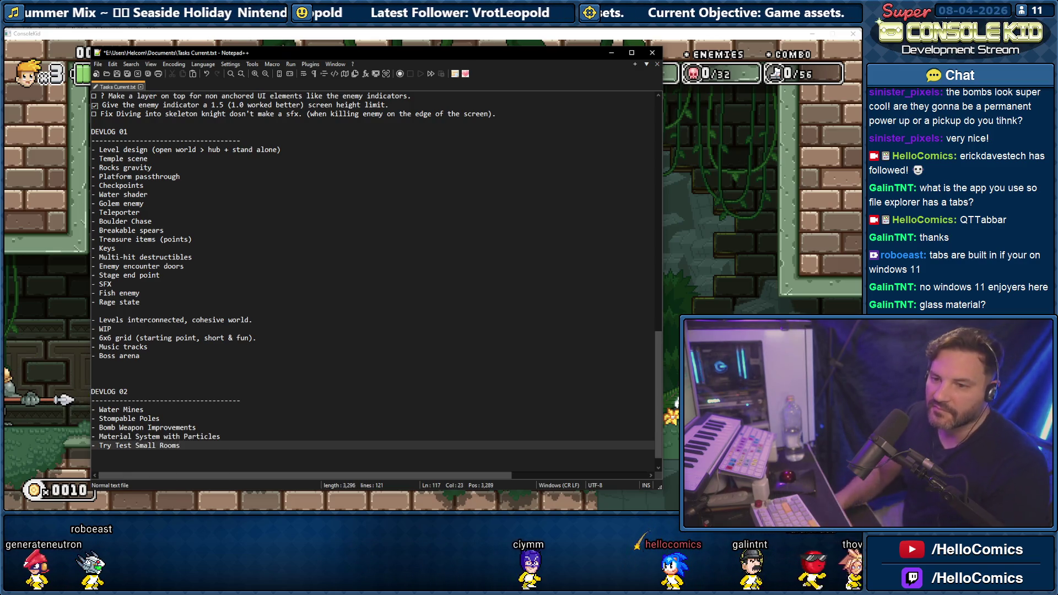
pyautogui.doubleClick(112, 446)
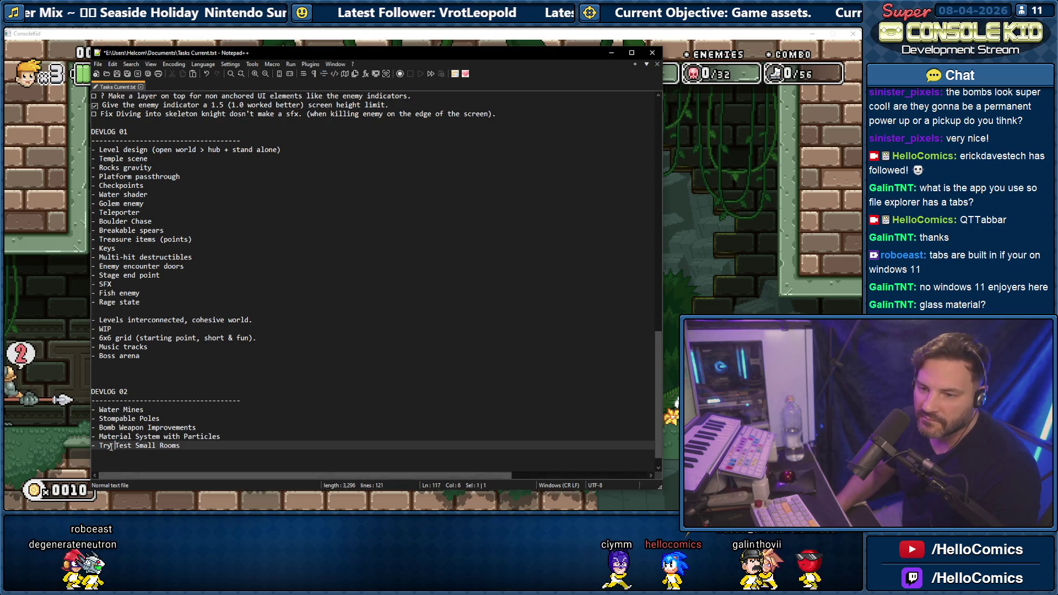
pyautogui.press('Delete')
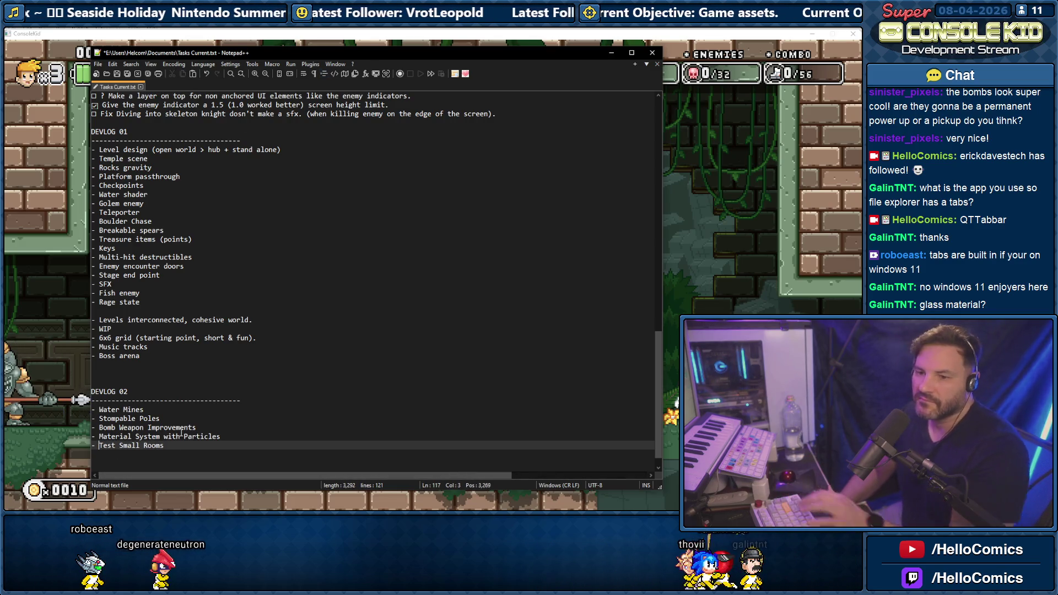
pyautogui.click(697, 250)
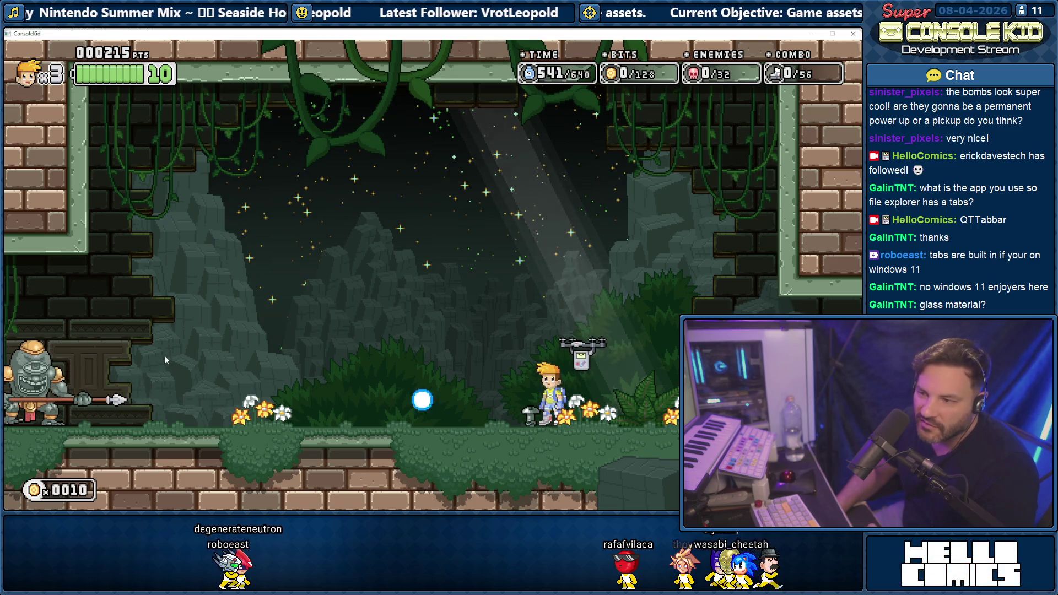
# - Run the player right briefly, then close the test build with Escape
pyautogui.press('Right')
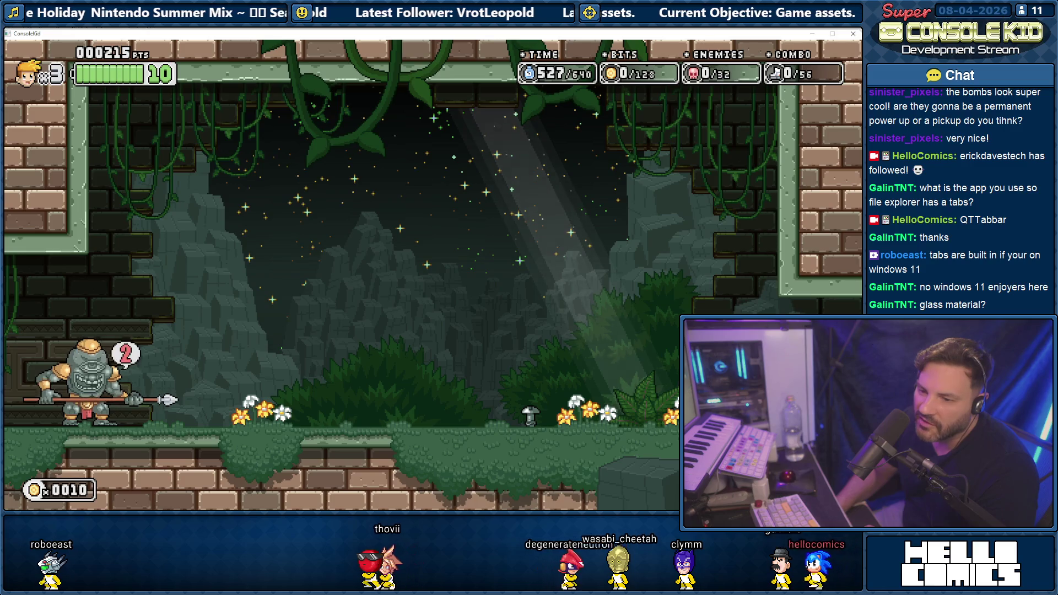
pyautogui.press('Escape')
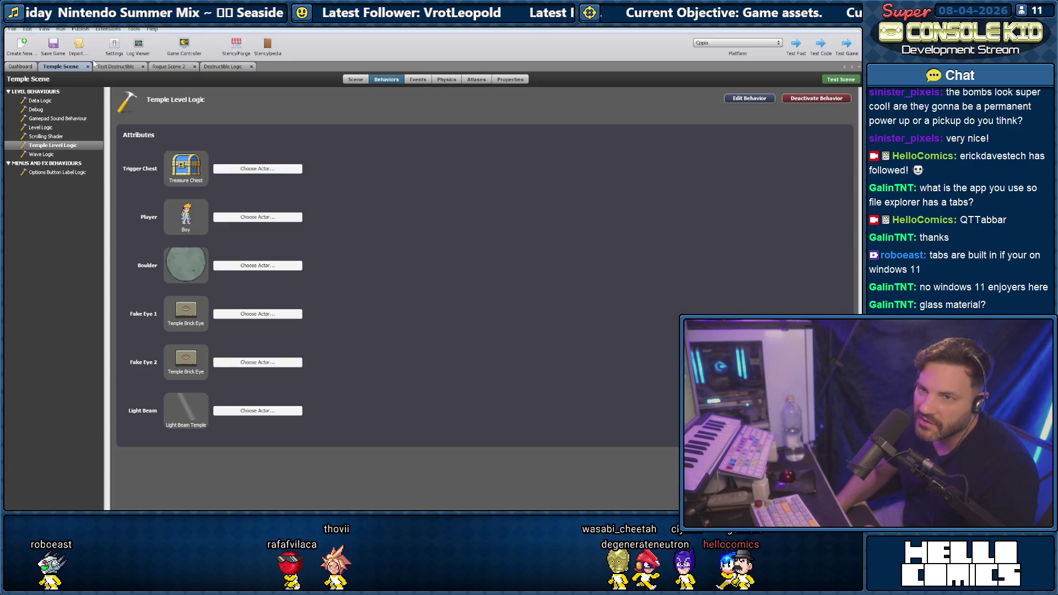
# - Review the Enemies group's Collides With settings in Game Settings, leaving them unchanged
pyautogui.click(114, 50)
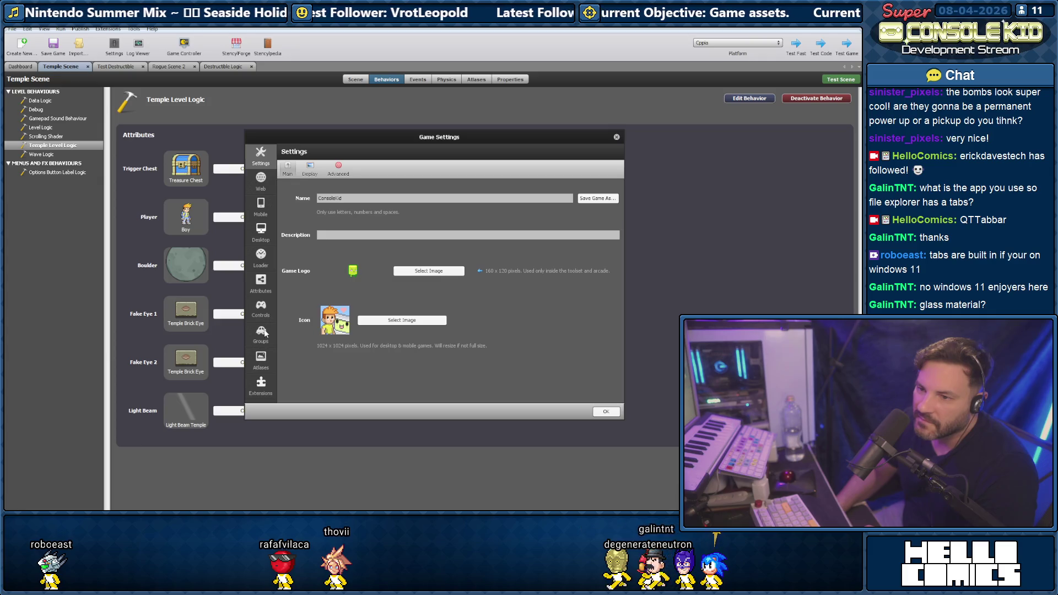
pyautogui.click(261, 334)
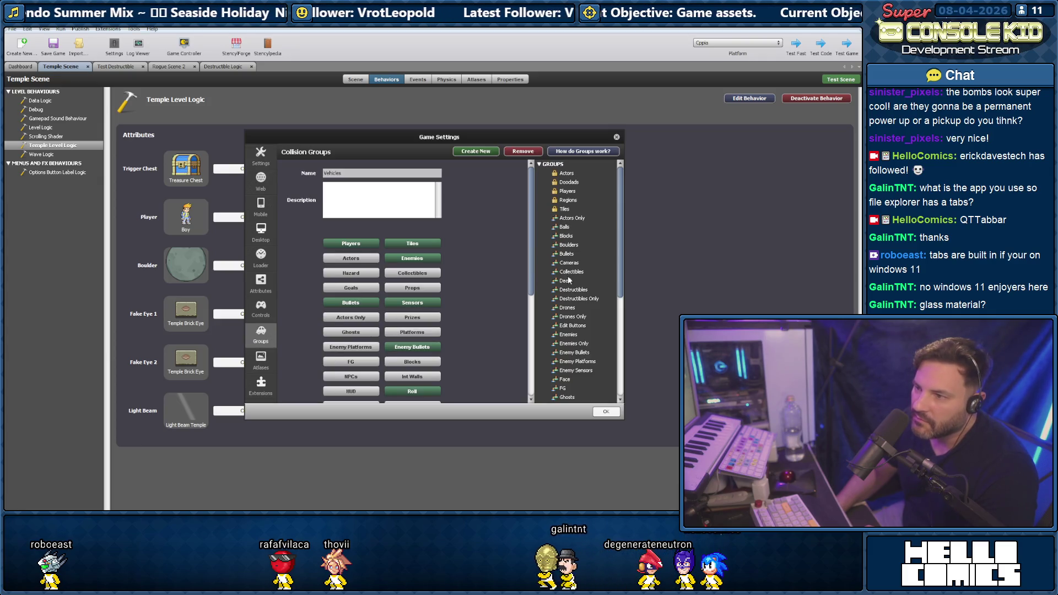
pyautogui.click(567, 335)
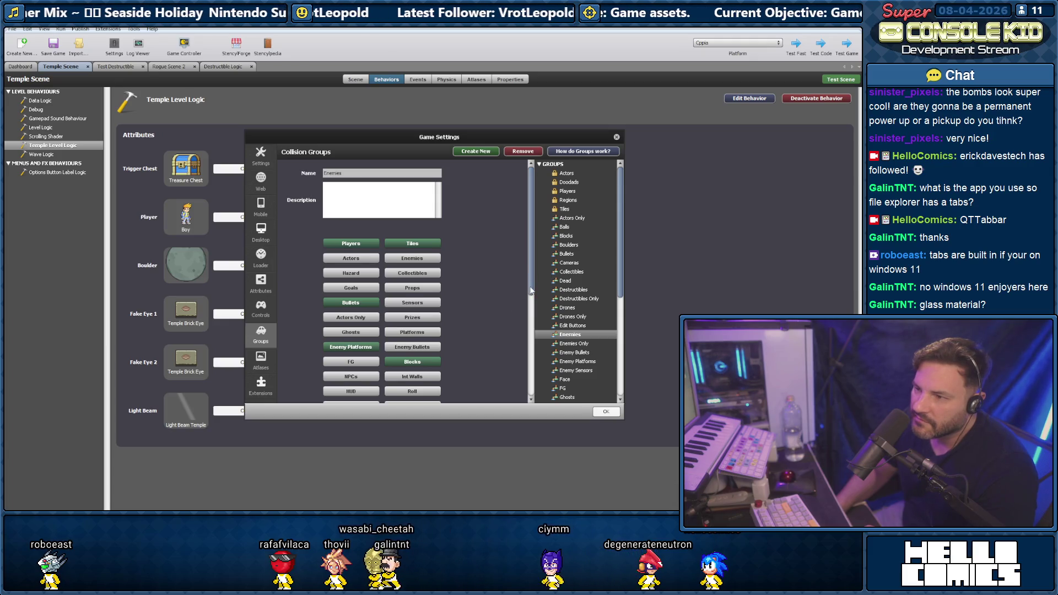
pyautogui.scroll(-5, 531, 290)
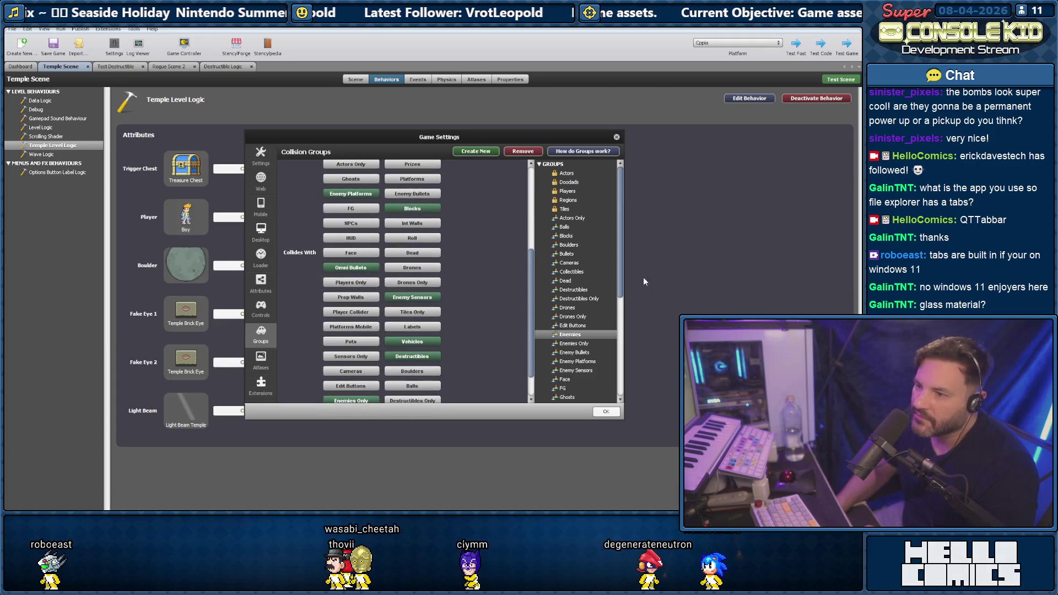
pyautogui.click(615, 137)
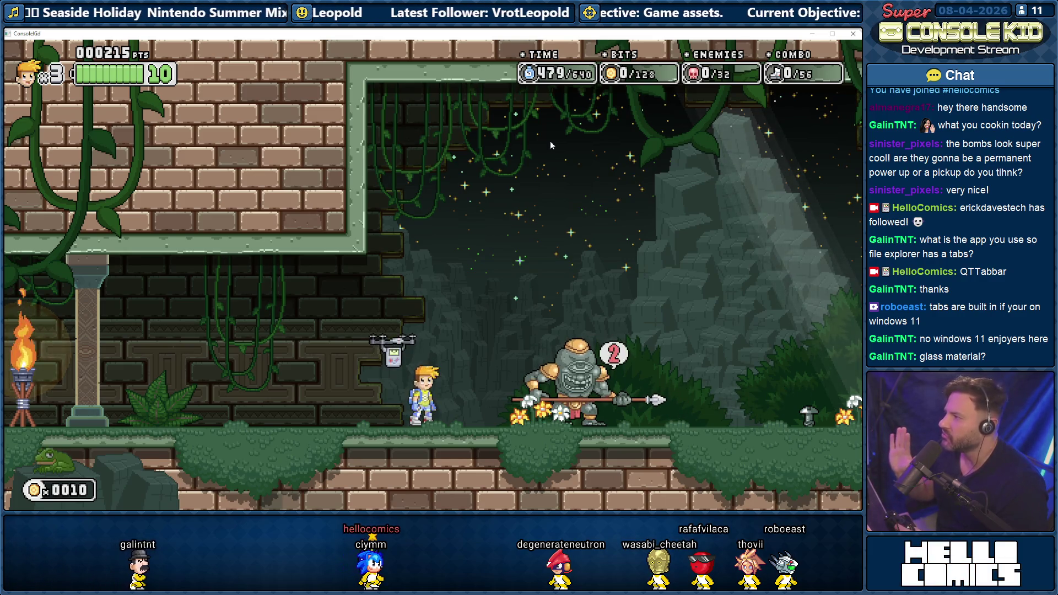
# - Walk the player right through the temple up to the spear-wielding golem
pyautogui.press('Right')
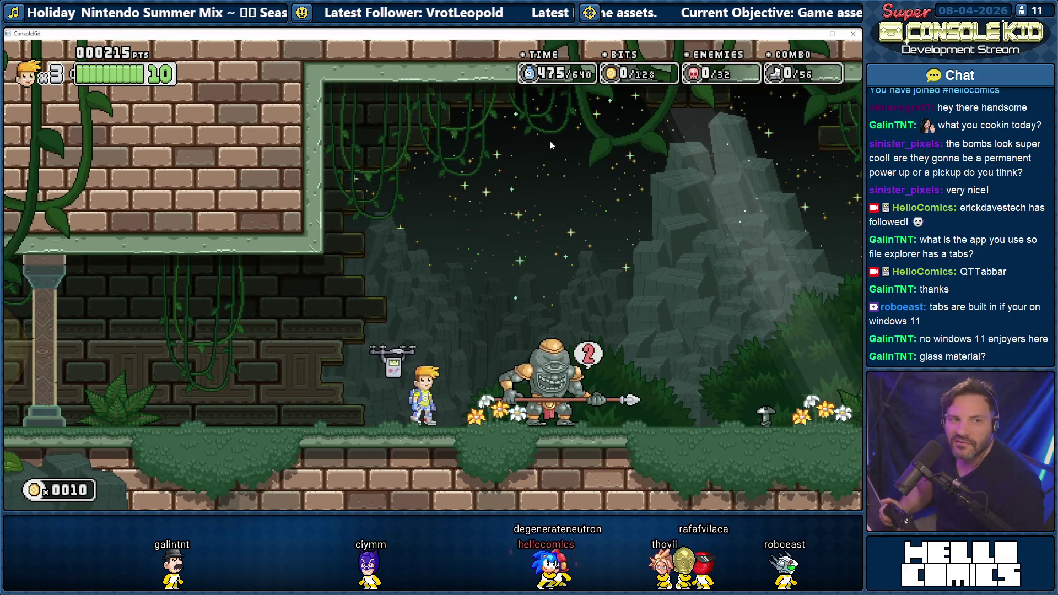
pyautogui.press('Right')
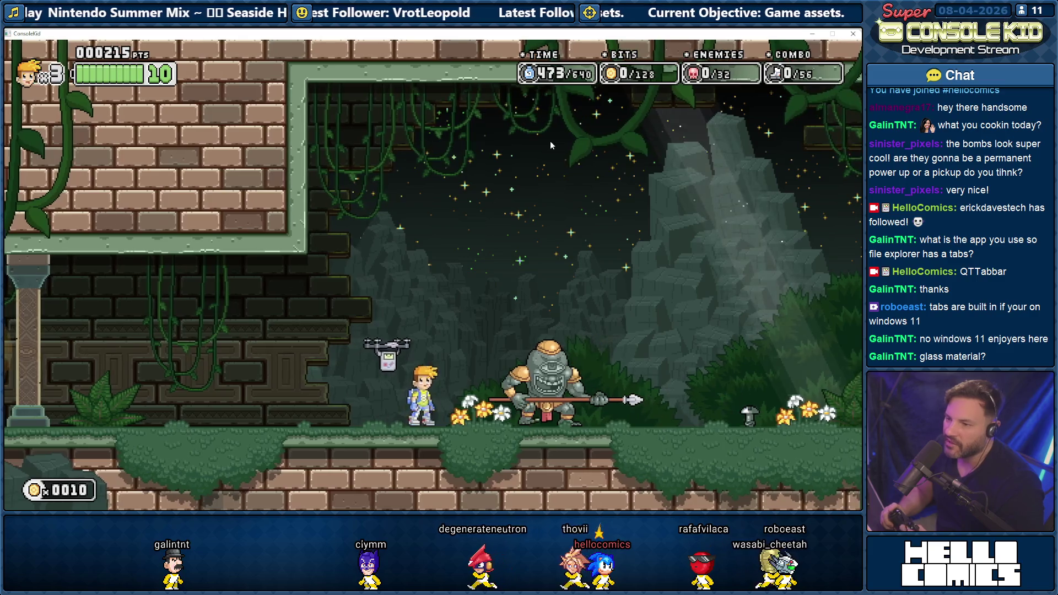
pyautogui.press('Right')
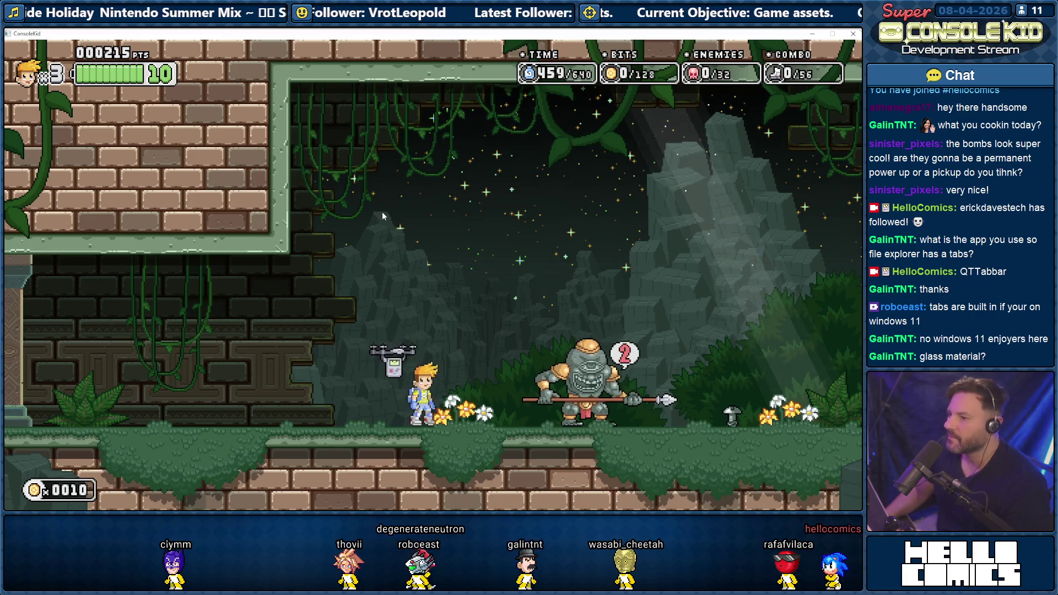
pyautogui.press('Right')
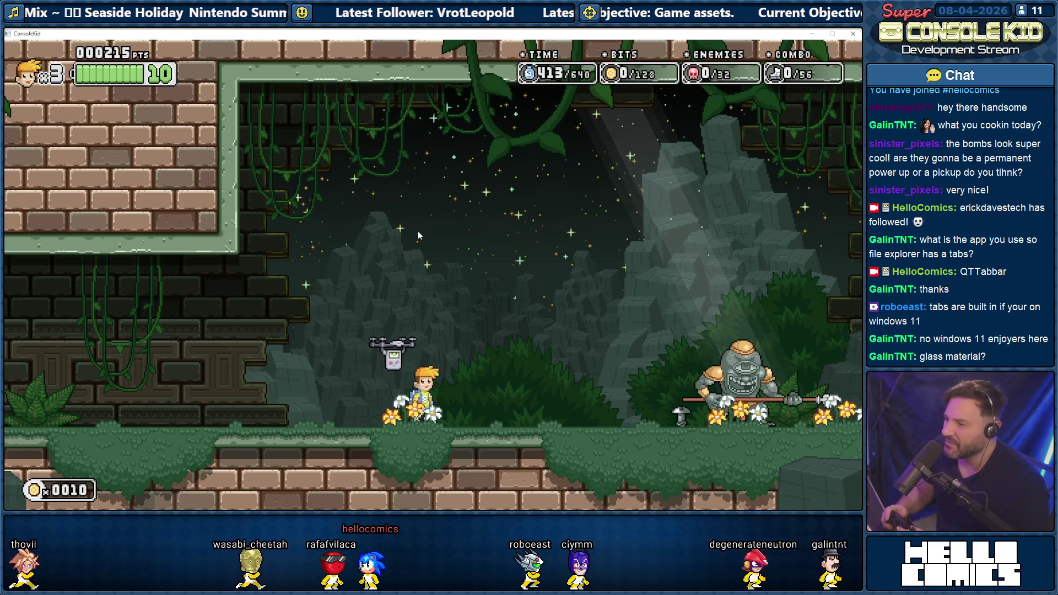
# - Fight the golem until it dies (enemies 1/32, score 230), then return to Notepad++
pyautogui.press('Right')
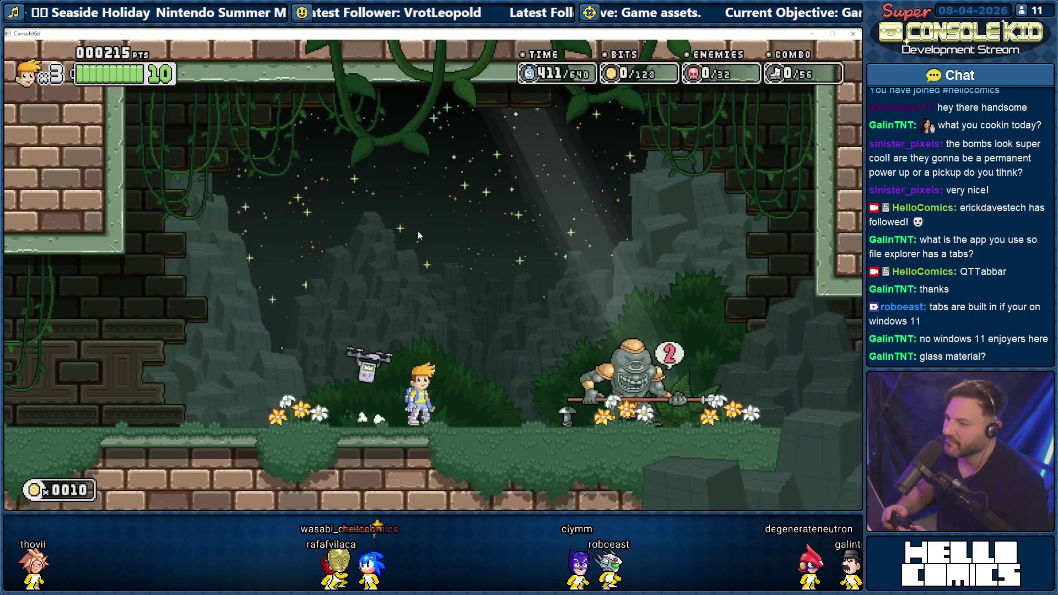
pyautogui.press('Right')
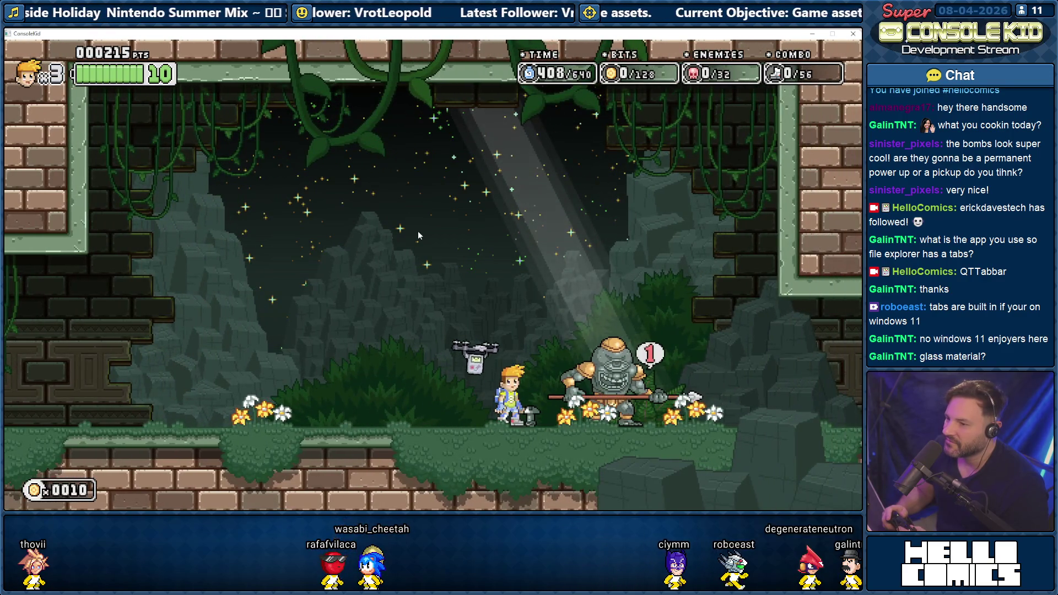
pyautogui.press('Left')
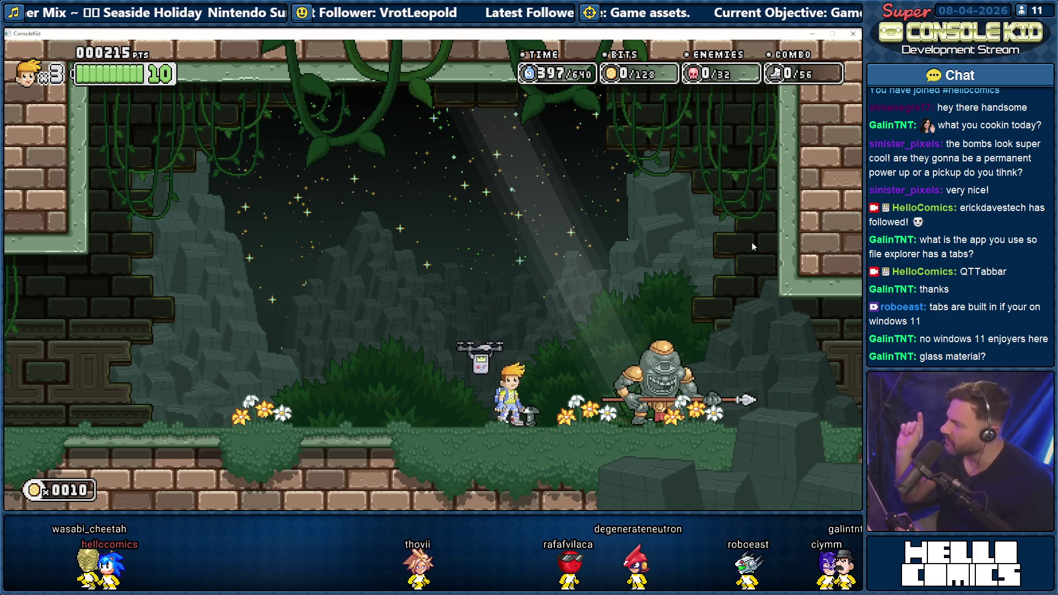
pyautogui.press('Left')
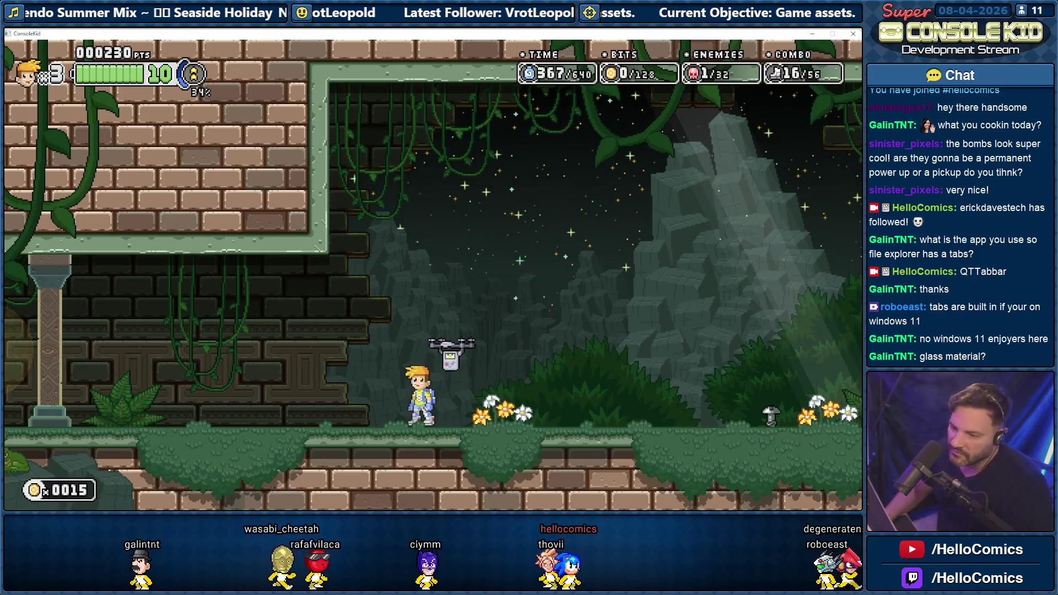
pyautogui.hotkey('alt', 'Tab')
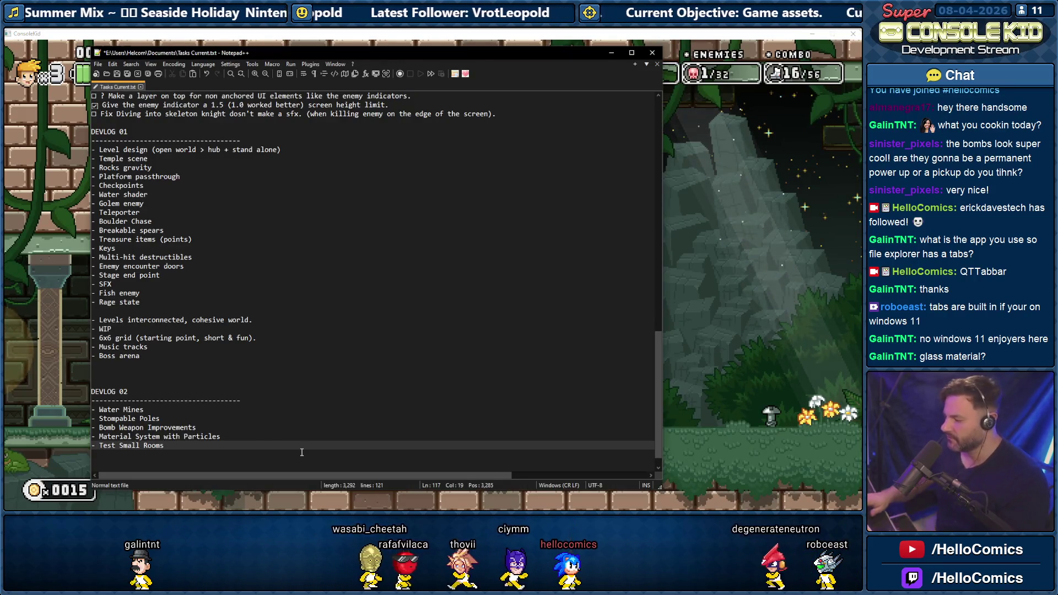
# - Add '- Weapon Upgrade System' as a new line below Test Small Rooms in DEVLOG 02
pyautogui.press('End')
pyautogui.press('Return')
pyautogui.write('- ')
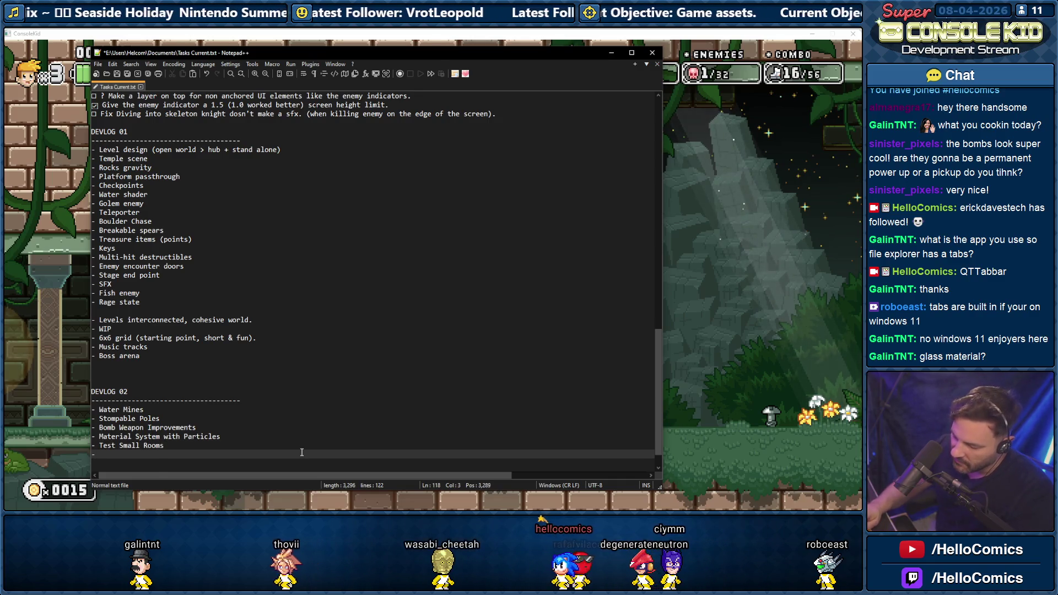
pyautogui.write('Weapon ')
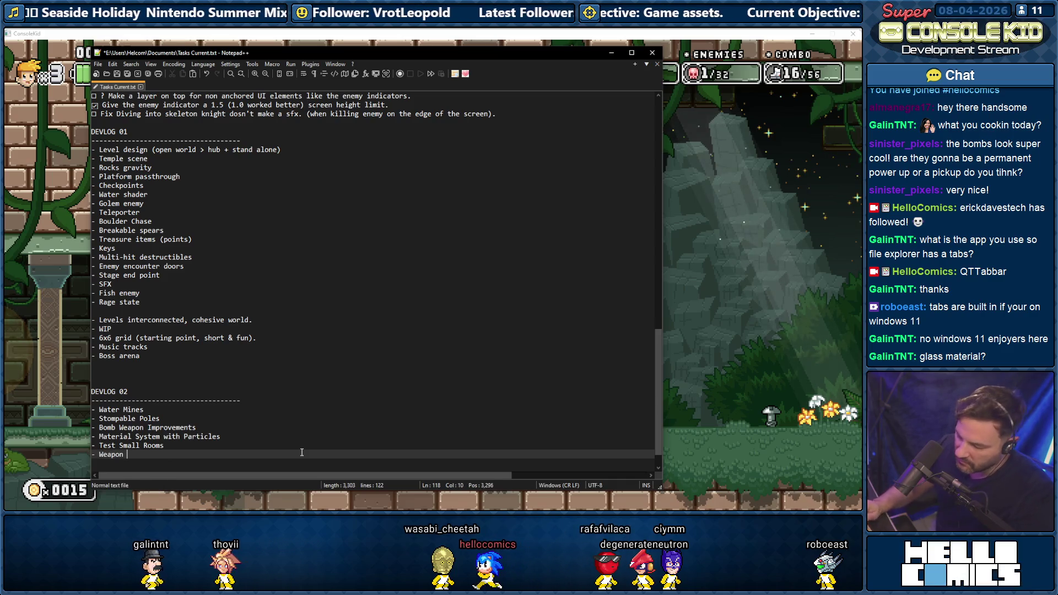
pyautogui.write('Upgrade')
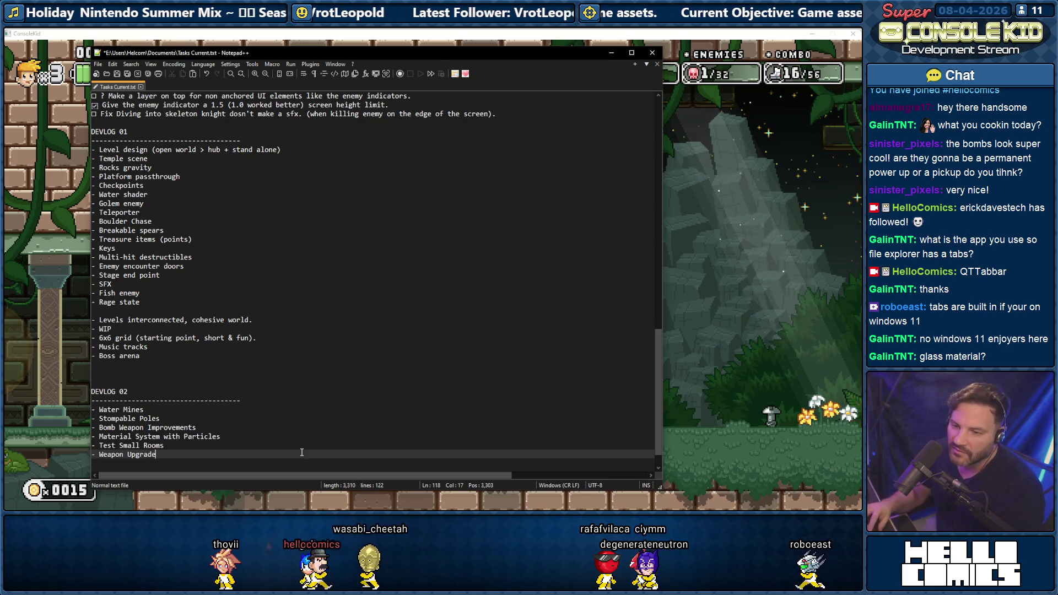
pyautogui.write(' System')
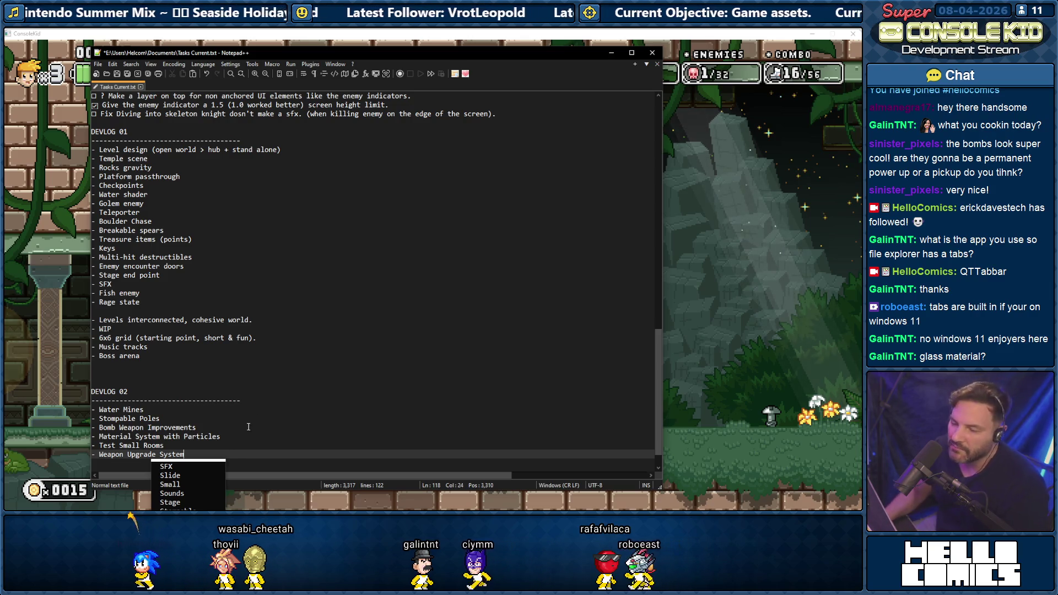
pyautogui.press('Escape')
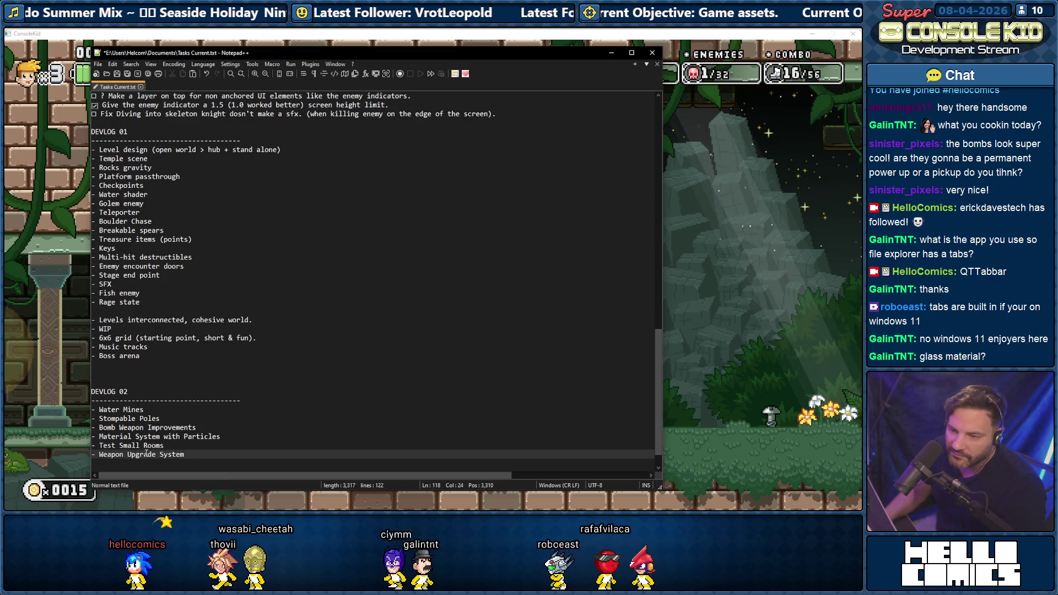
pyautogui.click(152, 445)
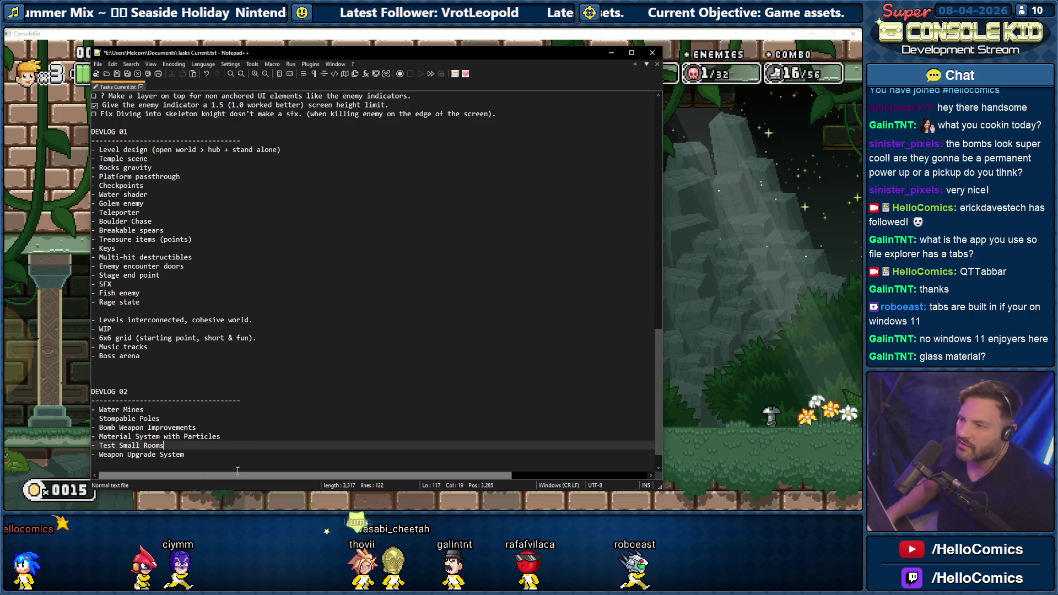
# - Bring the game test build showing the temple level in front of Notepad++
pyautogui.click(726, 378)
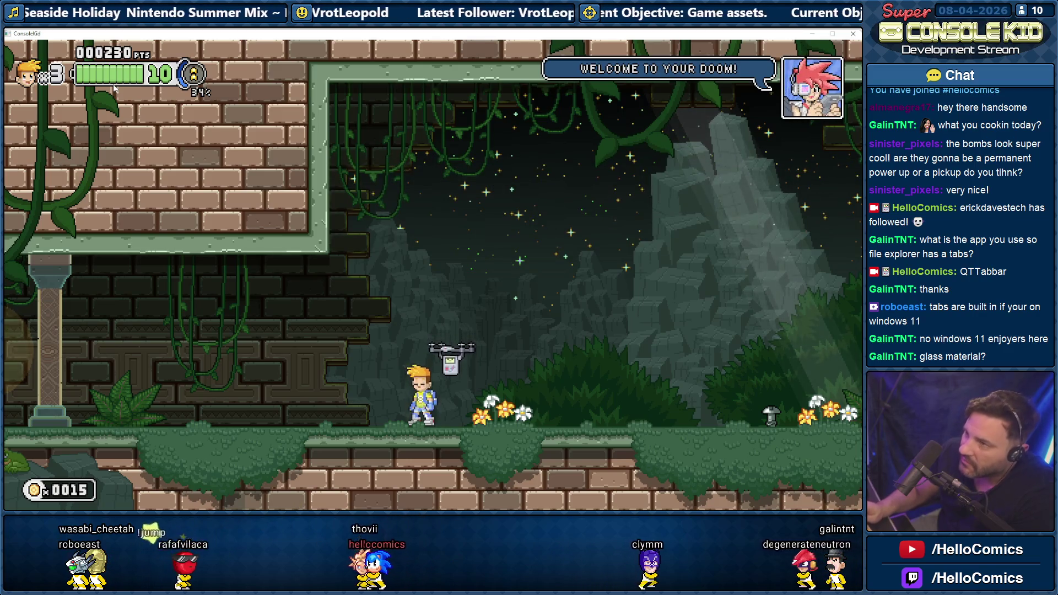
# - Use the F1 and F2 debug keys to boost score and clear the current level
pyautogui.press('Escape')
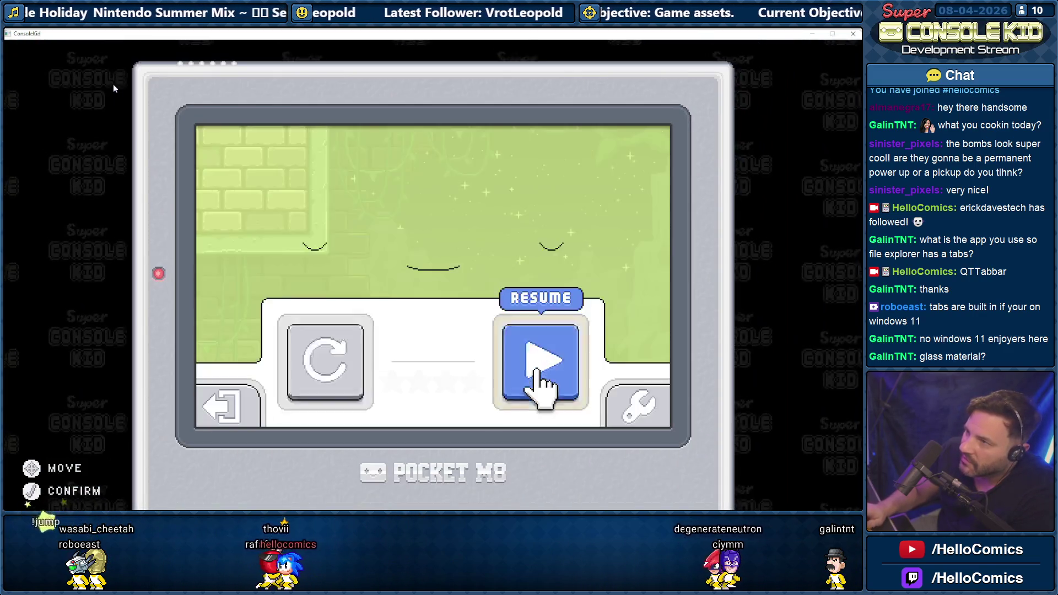
pyautogui.press('Return')
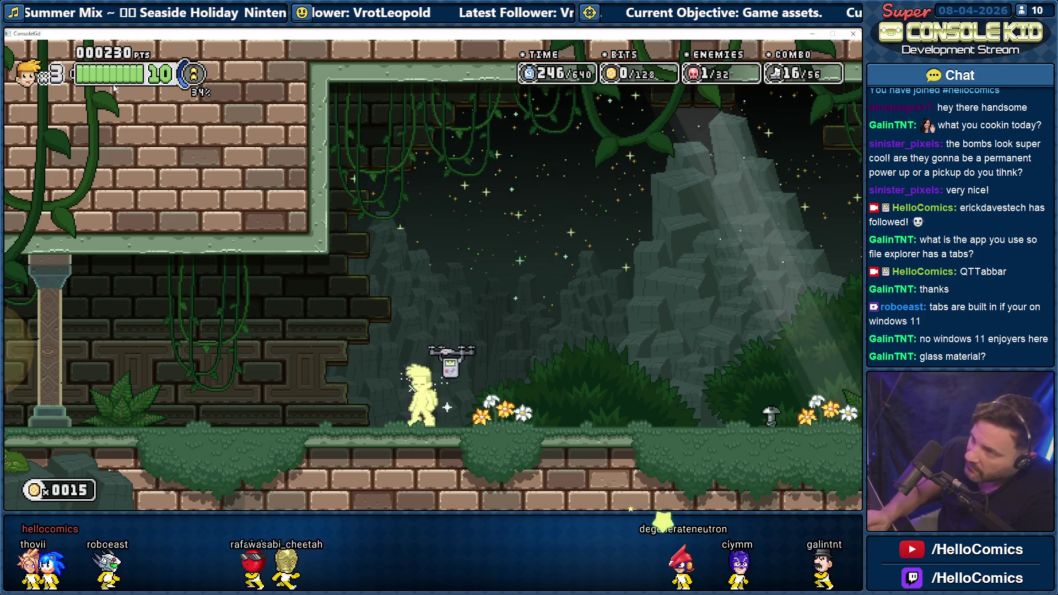
pyautogui.press('F1')
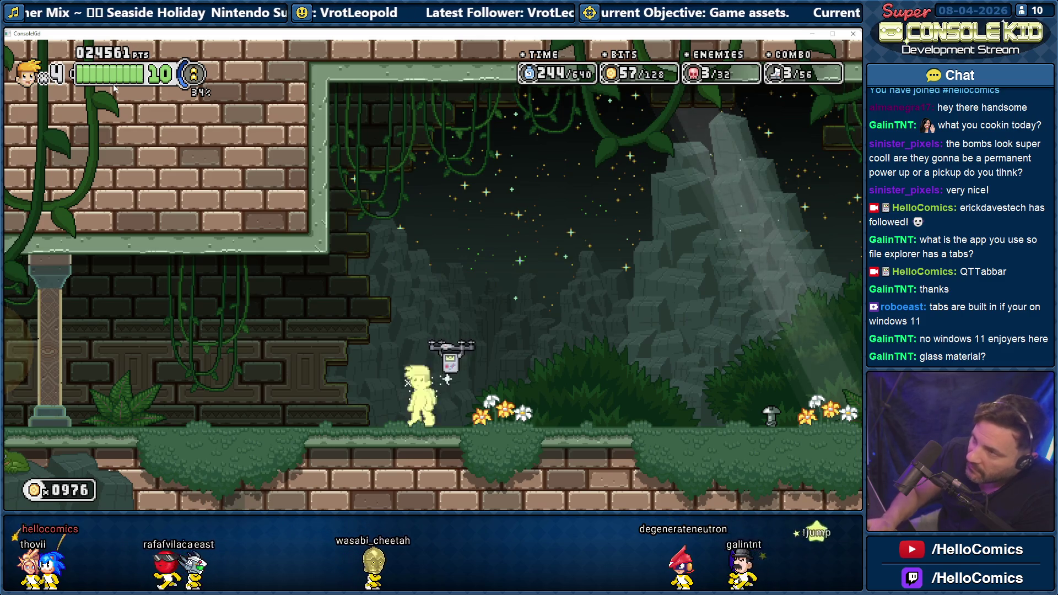
pyautogui.press('F2')
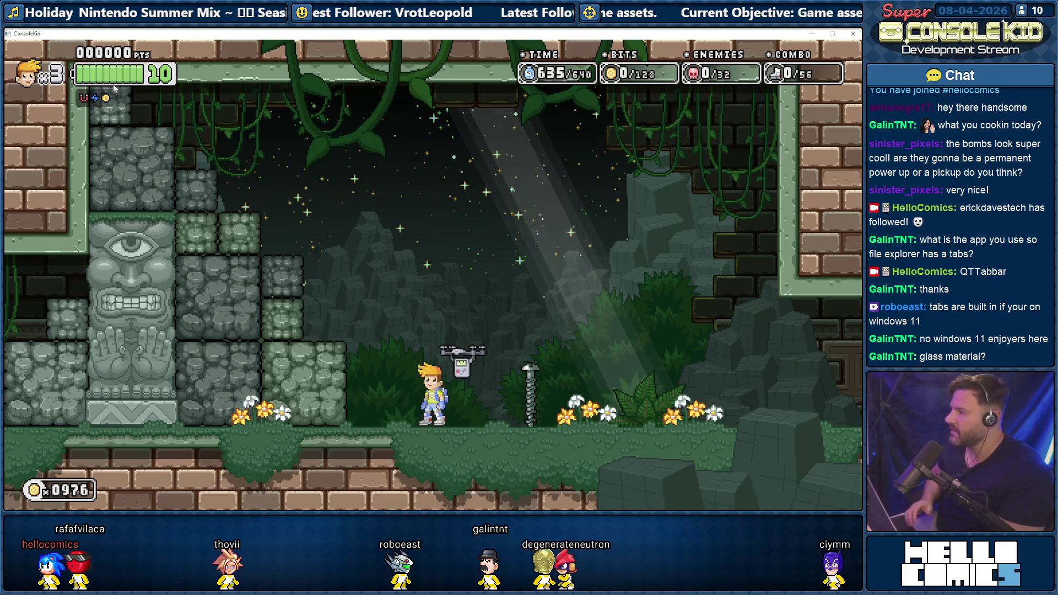
# - Mute the Music in the pause menu's Options > Audio, then resume the temple level
pyautogui.press('Escape')
pyautogui.press('Return')
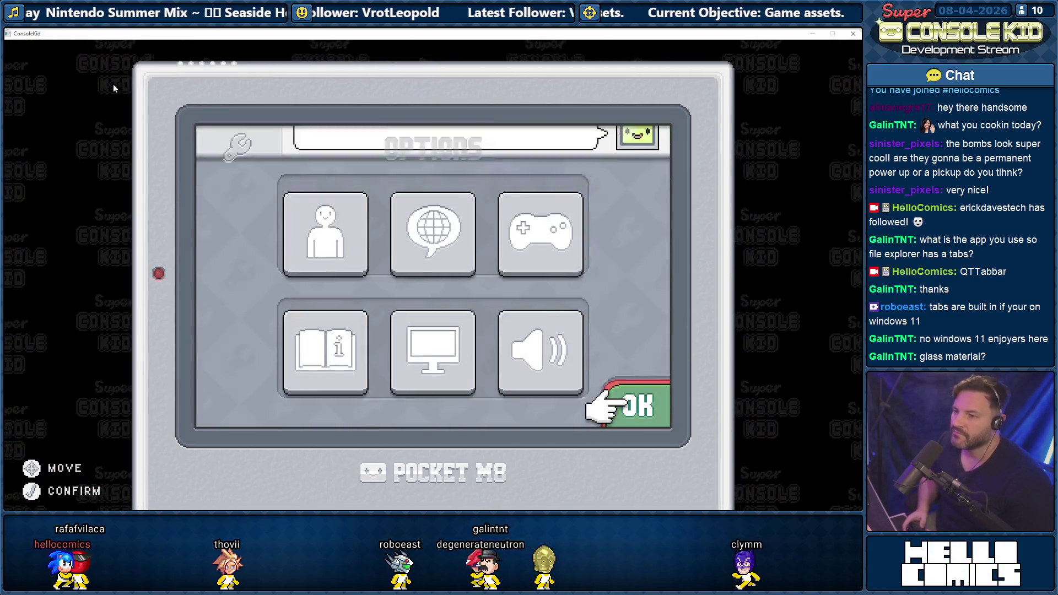
pyautogui.press('Up')
pyautogui.press('Return')
pyautogui.press('Down')
pyautogui.press('Left')
pyautogui.press('Return')
pyautogui.press('Down')
pyautogui.press('Down')
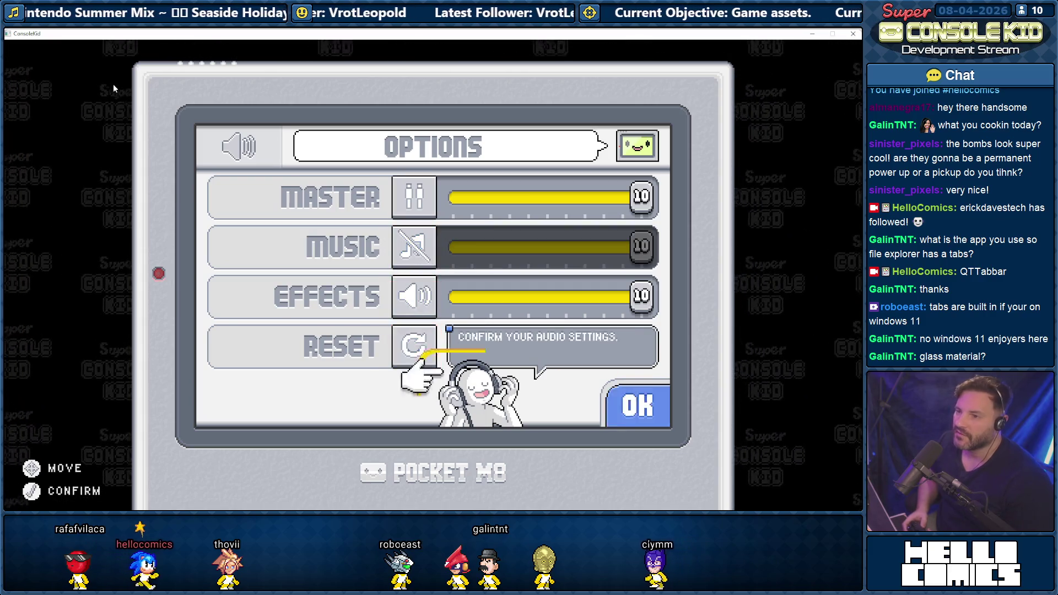
pyautogui.press('Escape')
pyautogui.press('Left')
pyautogui.press('Escape')
pyautogui.press('Left')
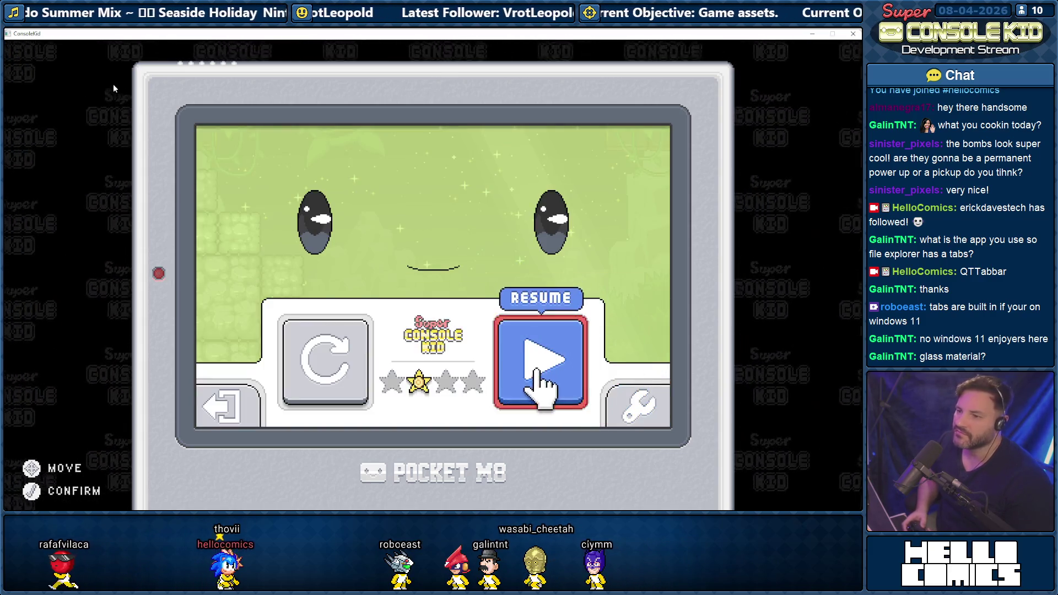
pyautogui.press('Left')
pyautogui.press('Escape')
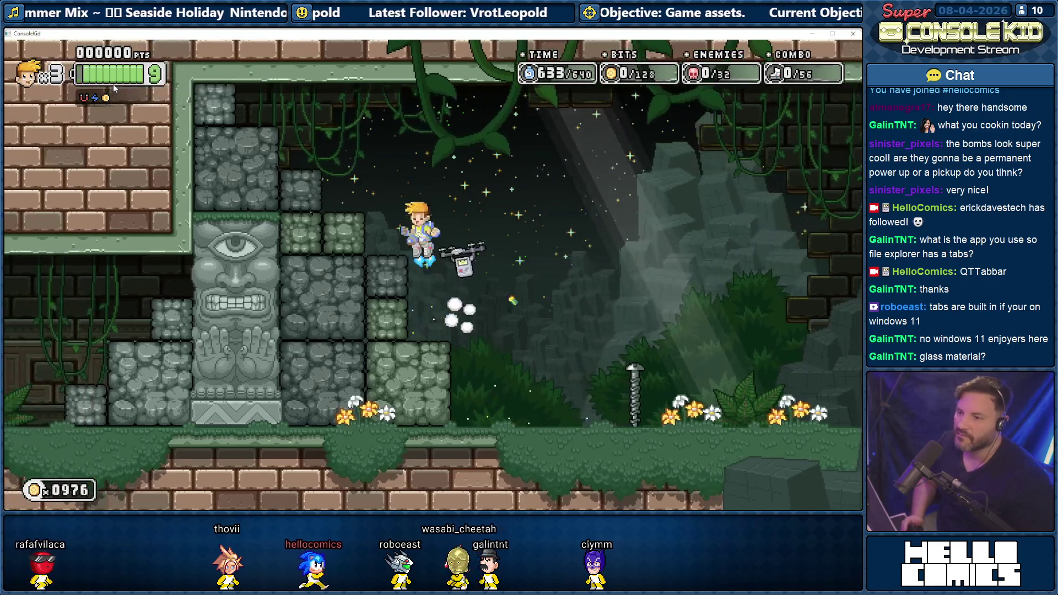
# - Break the temple's stone blocks near the drone, pause, and return to Notepad++
pyautogui.press('space')
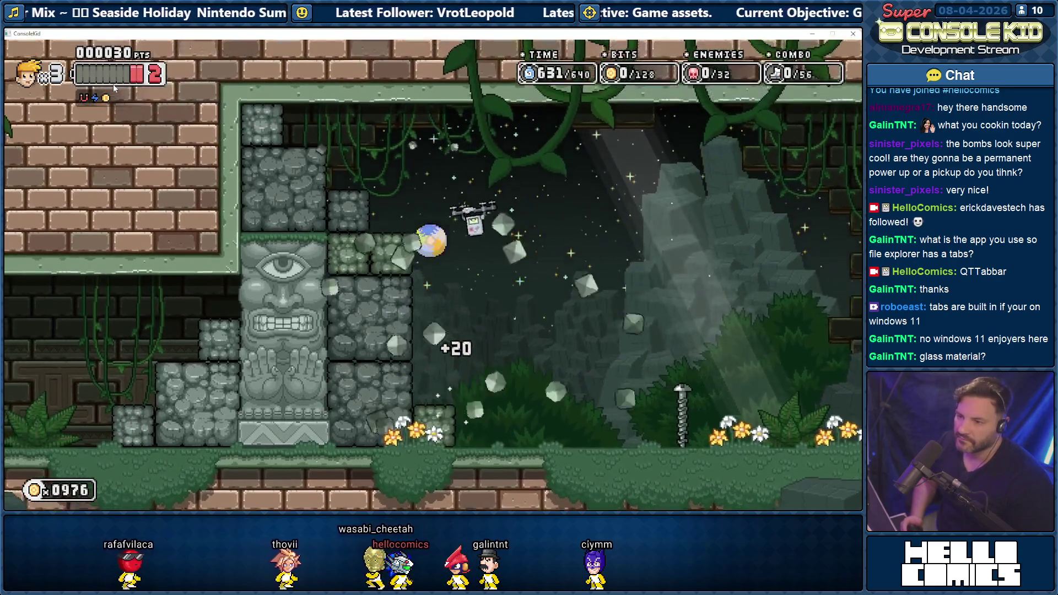
pyautogui.press('space')
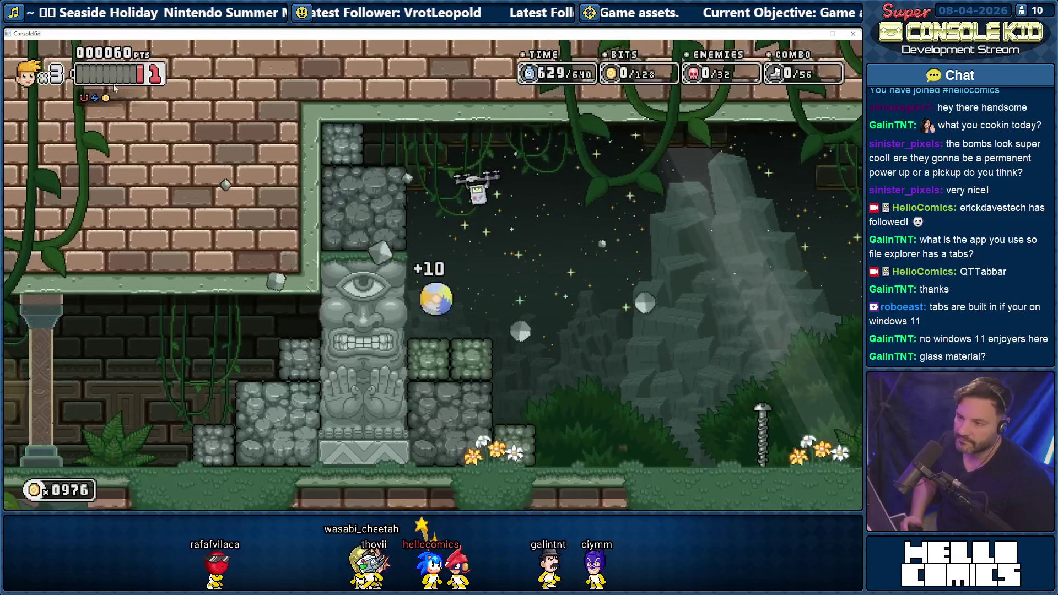
pyautogui.press('space')
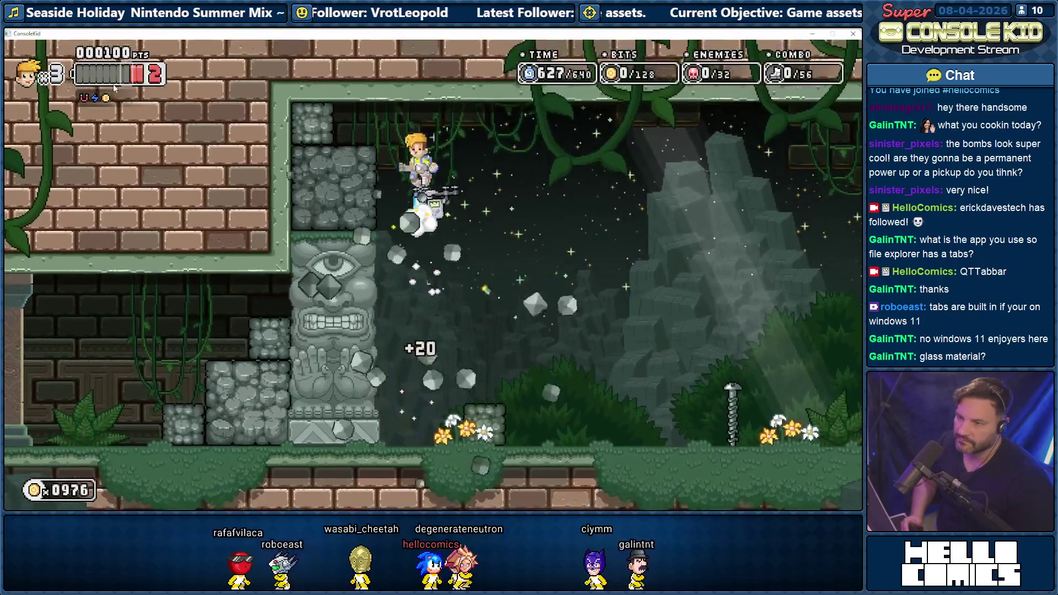
pyautogui.press('space')
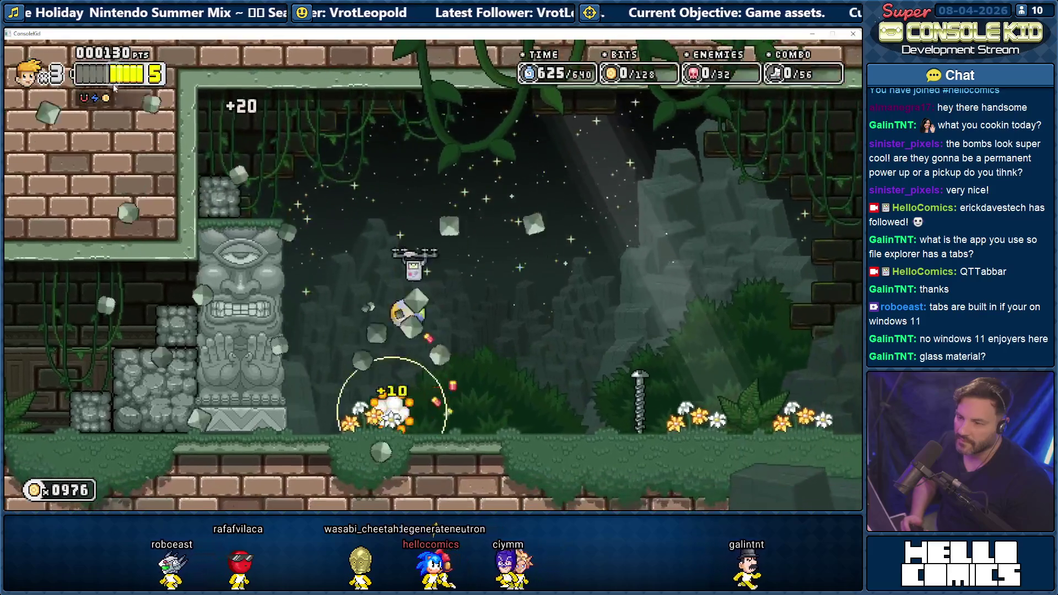
pyautogui.press('Left')
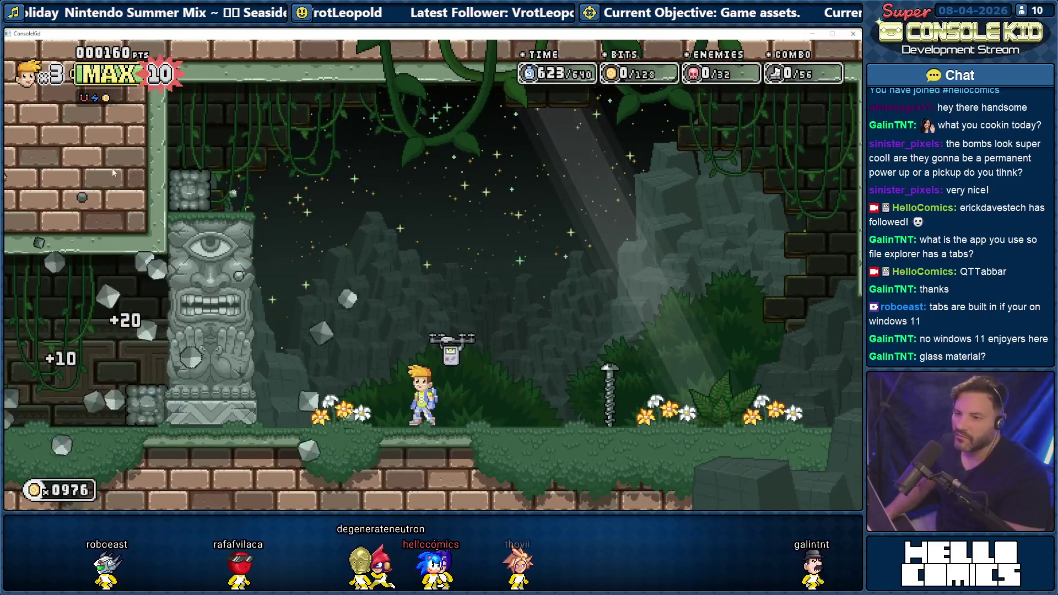
pyautogui.press('Escape')
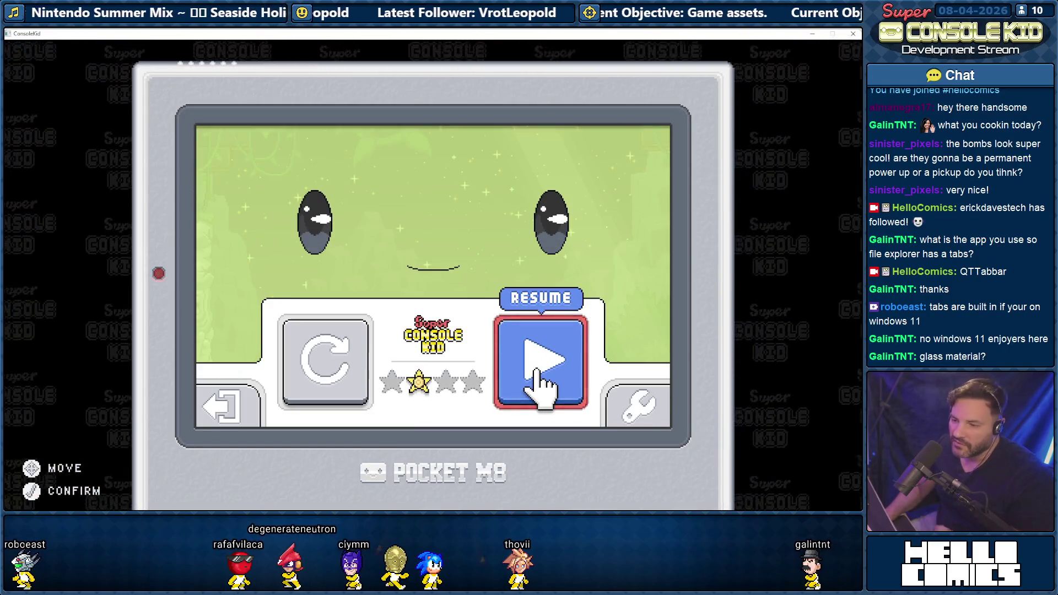
pyautogui.hotkey('alt', 'Tab')
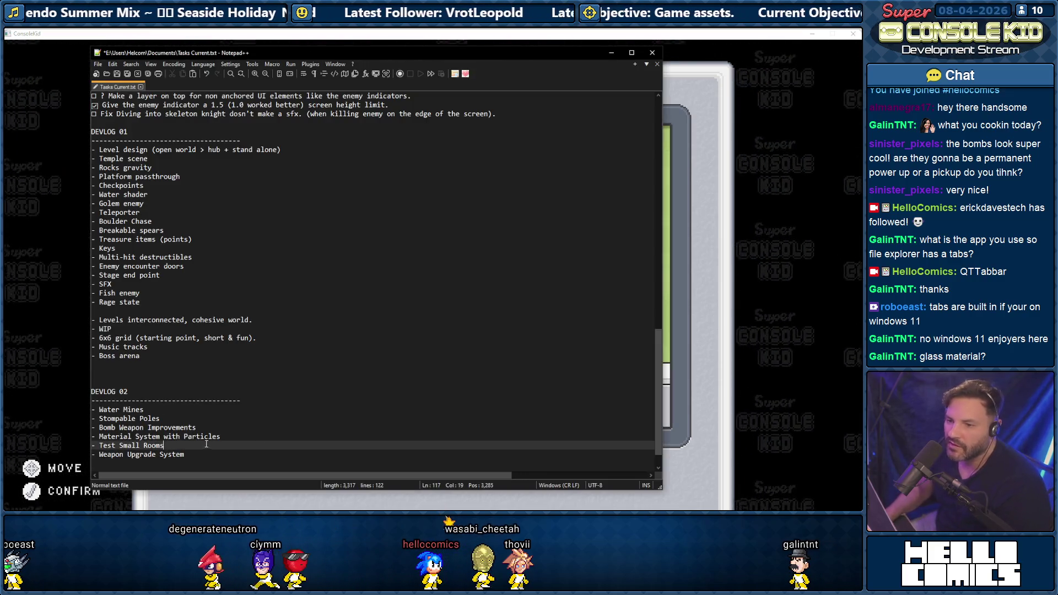
# - Select the ☑ symbol in front of 'Make walljump easier' in the Tasks list
pyautogui.moveTo(220, 436)
pyautogui.mouseDown()
pyautogui.moveTo(96, 436)
pyautogui.moveTo(112, 428)
pyautogui.mouseUp()
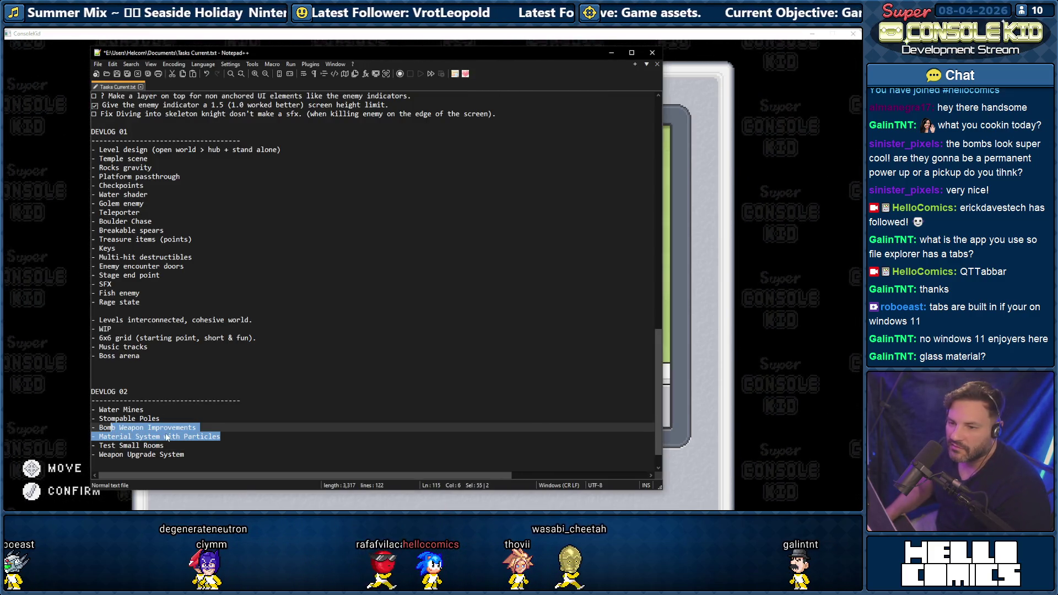
pyautogui.keyDown('shift'); pyautogui.click(117, 438); pyautogui.keyUp('shift')
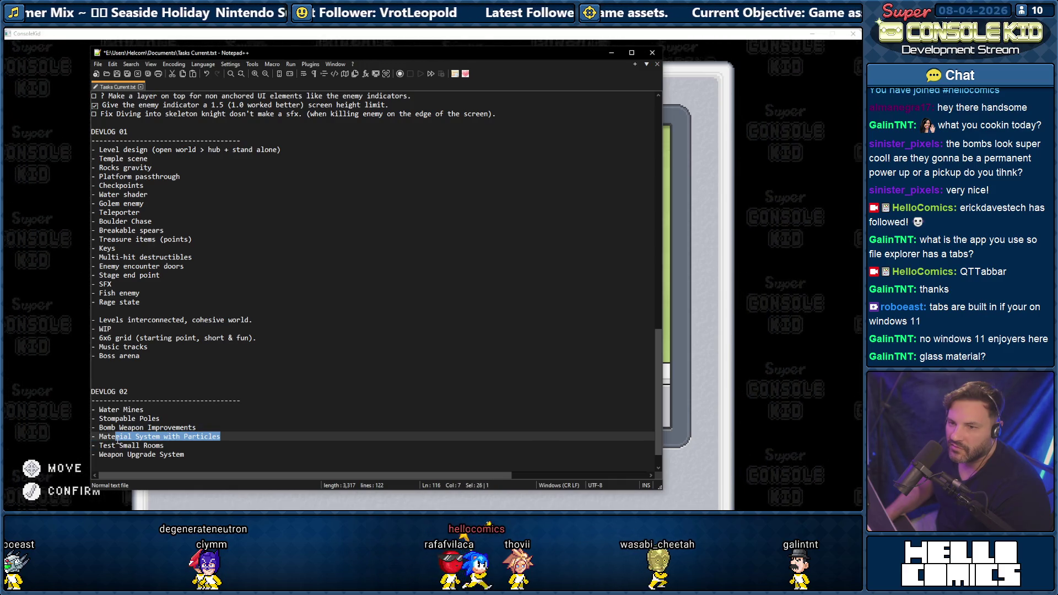
pyautogui.scroll(3, 117, 440)
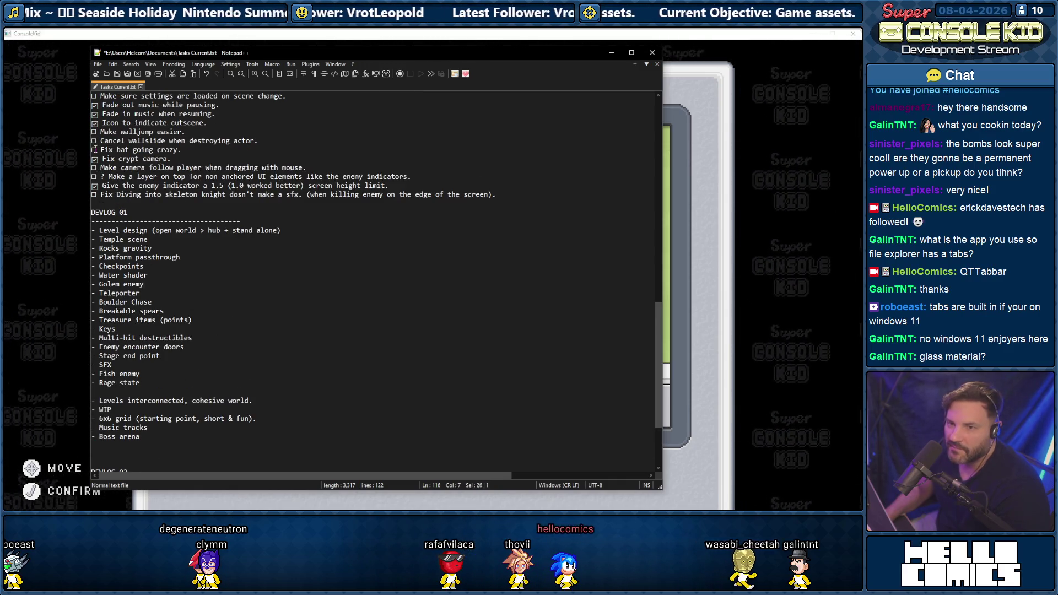
pyautogui.click(96, 149)
pyautogui.click(98, 131)
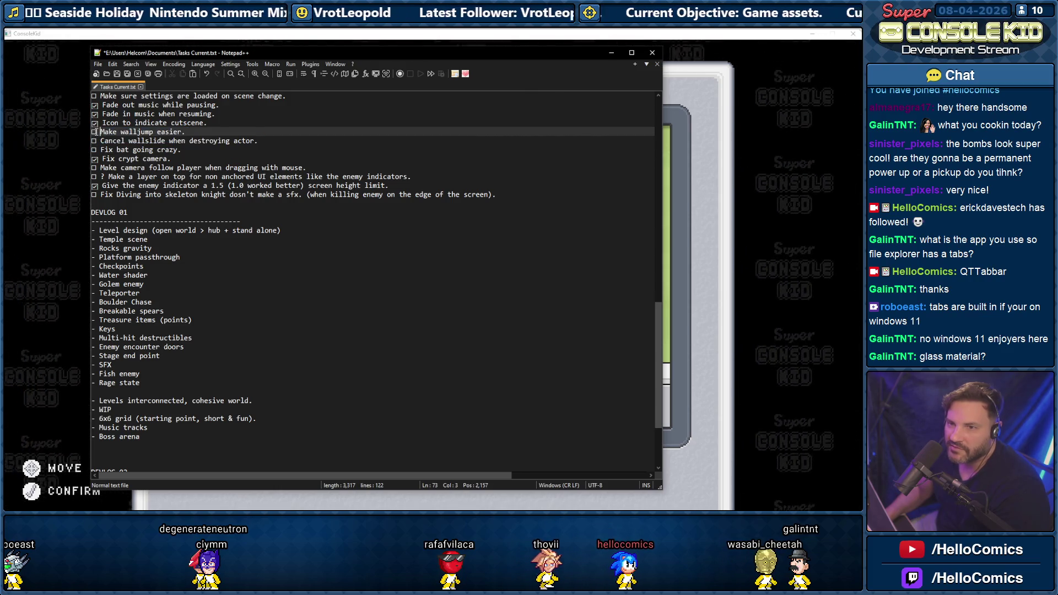
pyautogui.moveTo(97, 132); pyautogui.dragTo(92, 131)
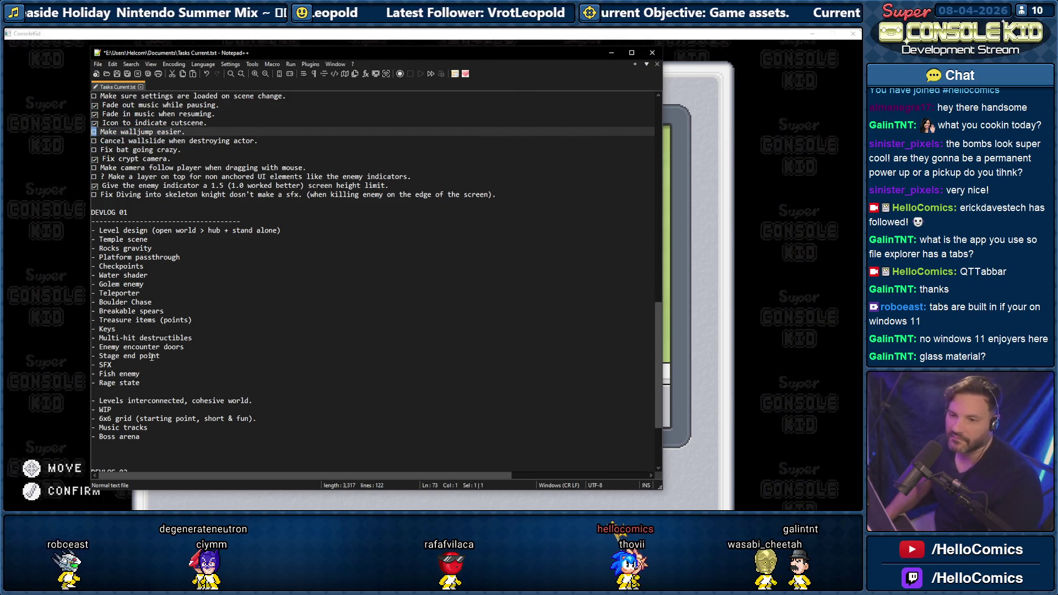
# - Mark DEVLOG 02 items done, working on the Test Small Rooms and Stompable Poles lines
pyautogui.scroll(-4, 152, 358)
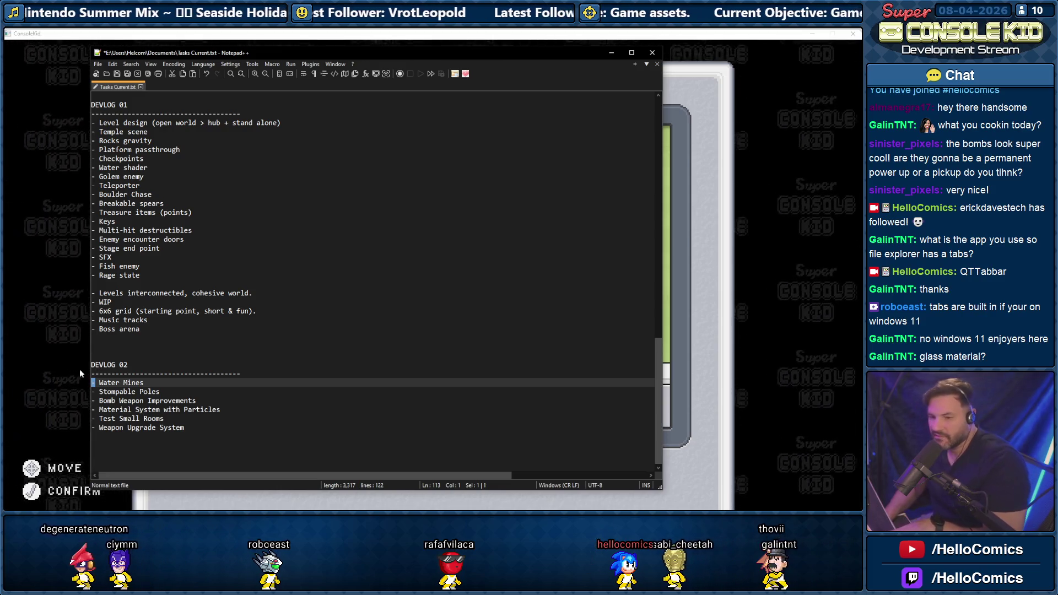
pyautogui.click(91, 427)
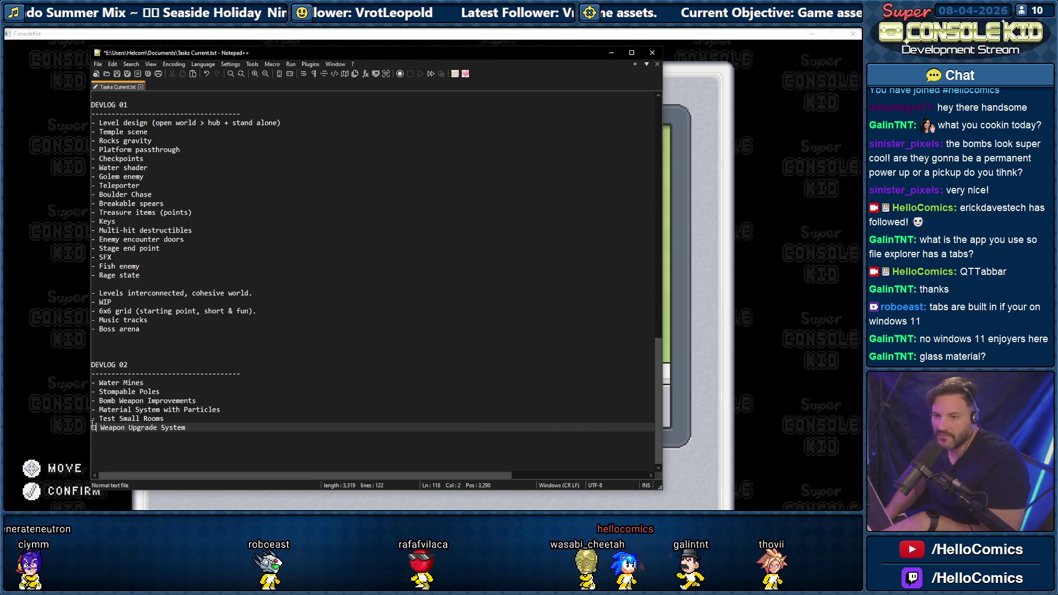
pyautogui.moveTo(95, 418); pyautogui.dragTo(91, 419)
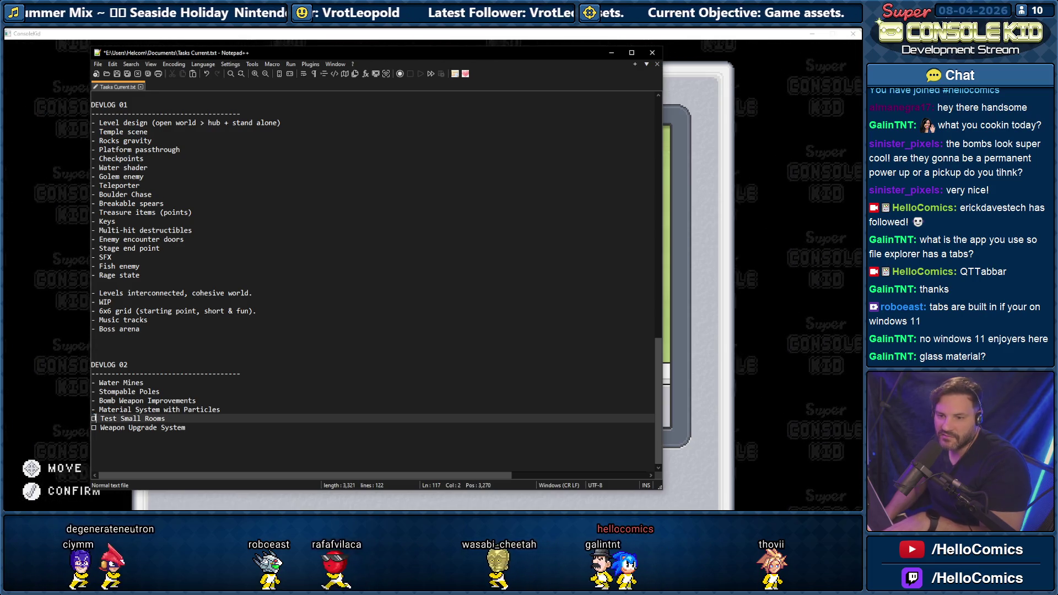
pyautogui.scroll(4, 140, 281)
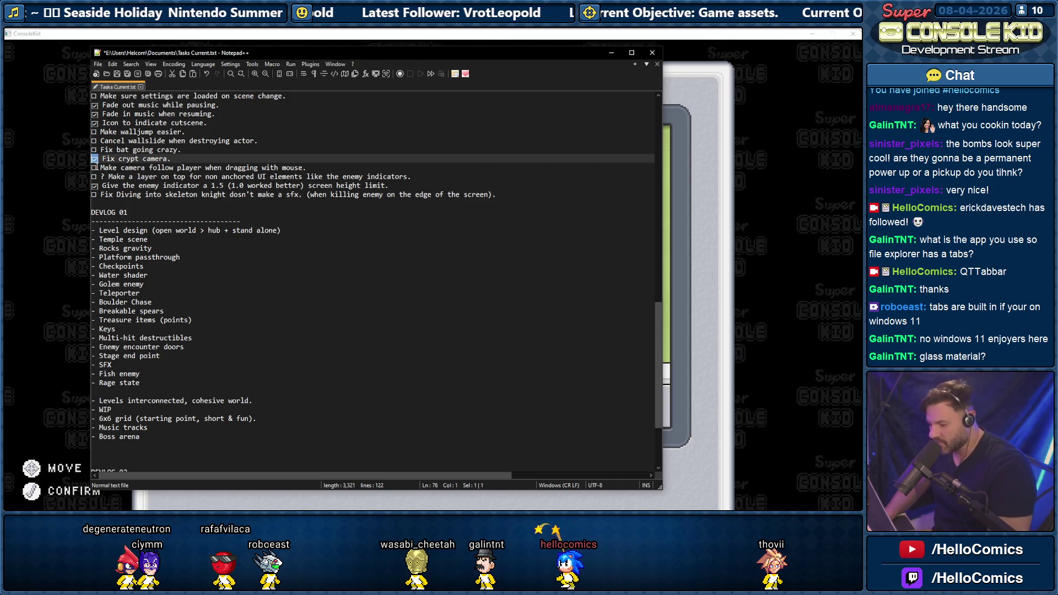
pyautogui.scroll(-4, 112, 414)
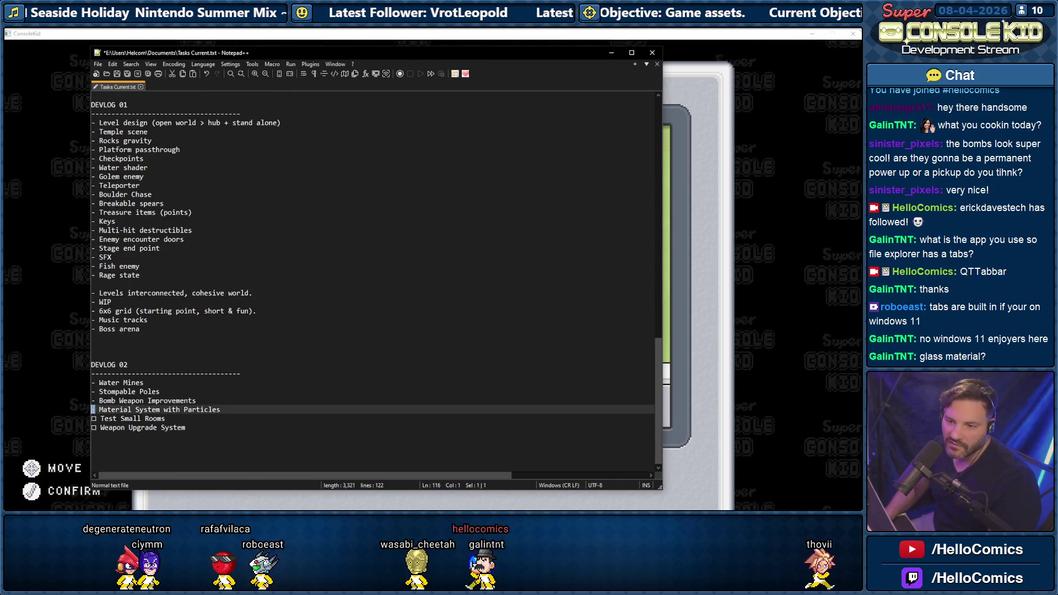
pyautogui.click(96, 401)
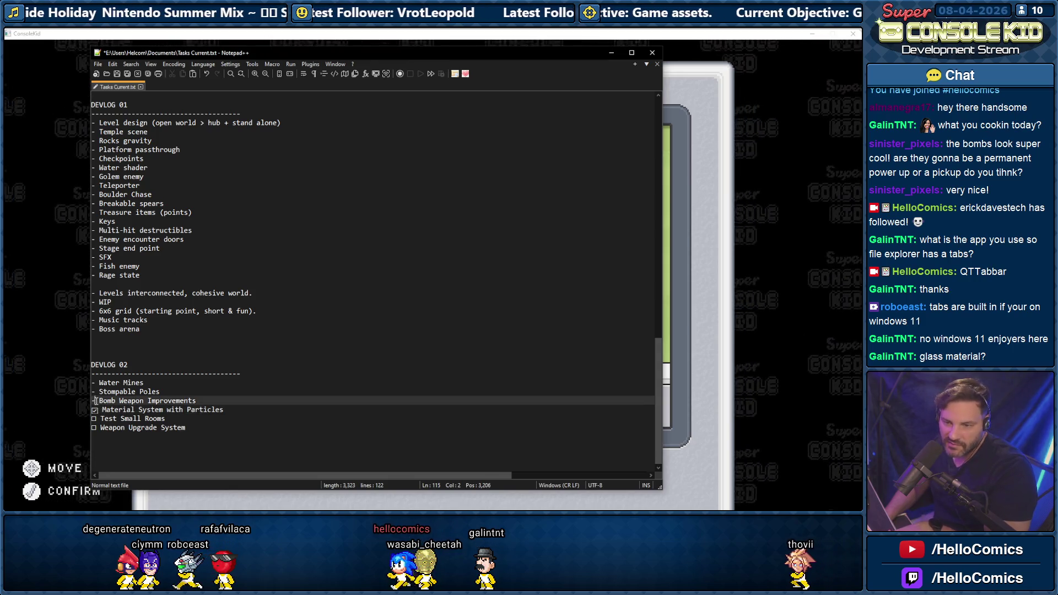
pyautogui.moveTo(96, 393); pyautogui.dragTo(89, 383)
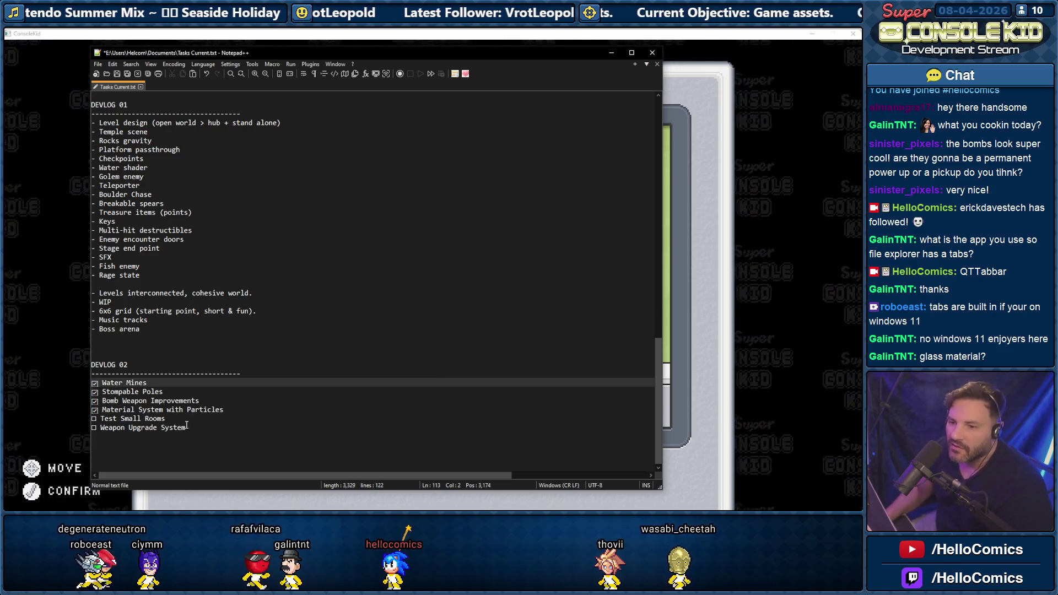
pyautogui.scroll(18, 187, 422)
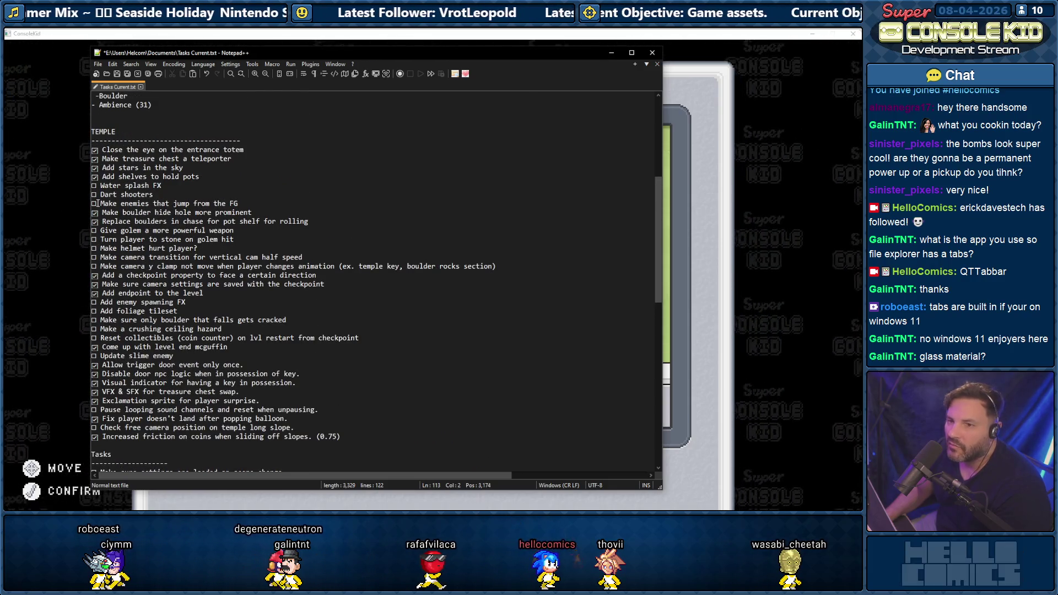
# - Select the whole 'Water splash FX' line in the TEMPLE list for copying
pyautogui.moveTo(109, 185); pyautogui.dragTo(120, 203)
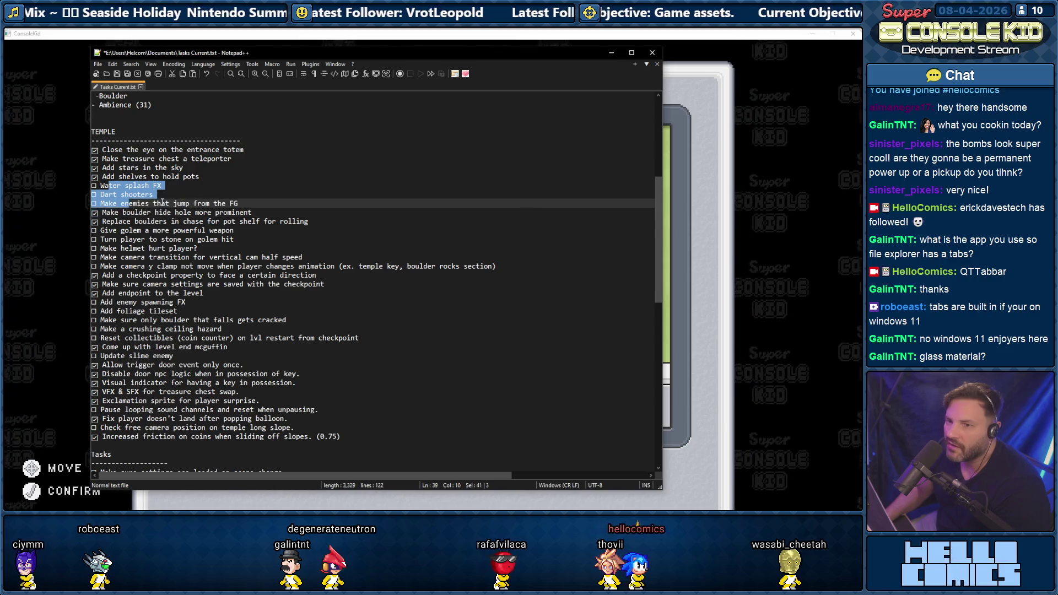
pyautogui.moveTo(240, 204); pyautogui.dragTo(83, 185)
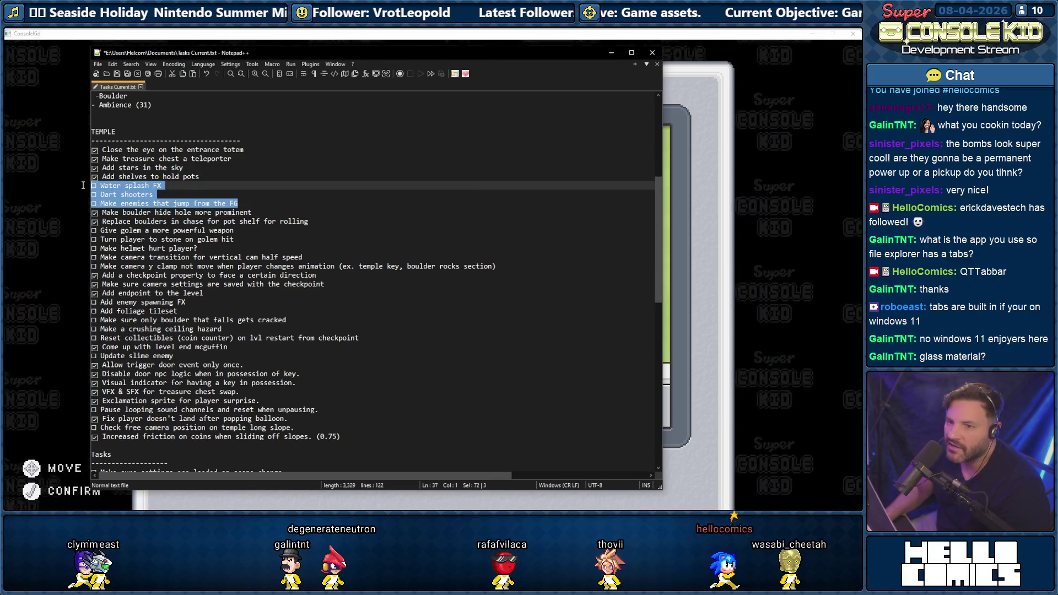
pyautogui.click(145, 186)
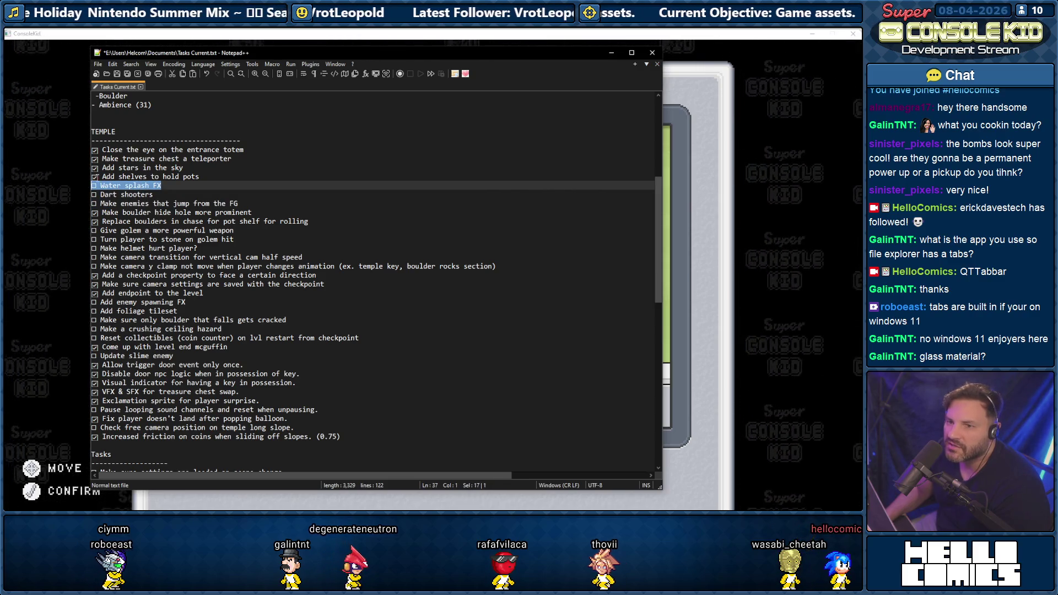
pyautogui.moveTo(97, 177); pyautogui.dragTo(91, 177)
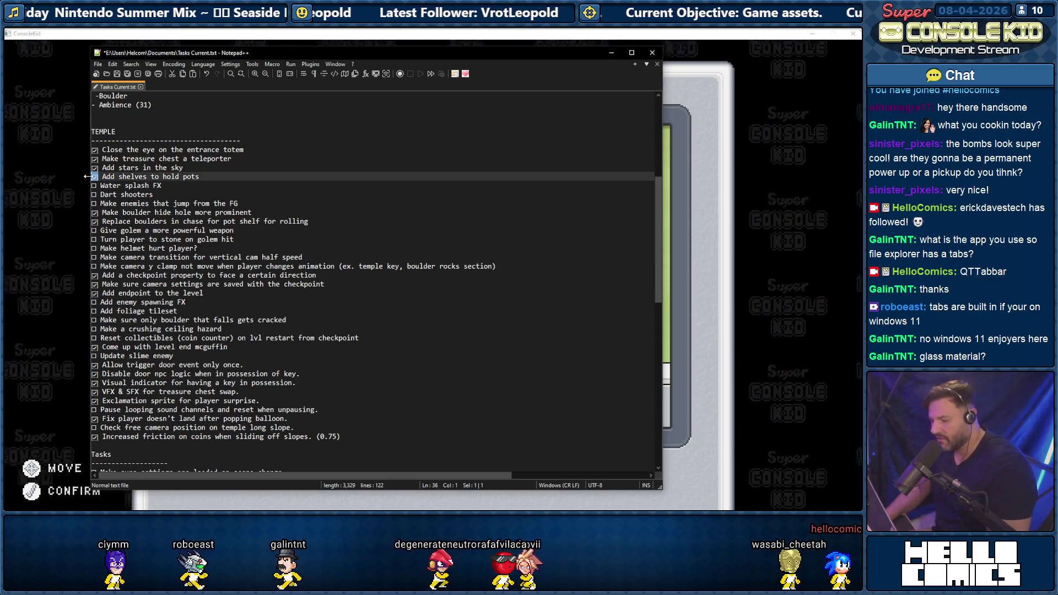
pyautogui.moveTo(97, 186); pyautogui.dragTo(91, 187)
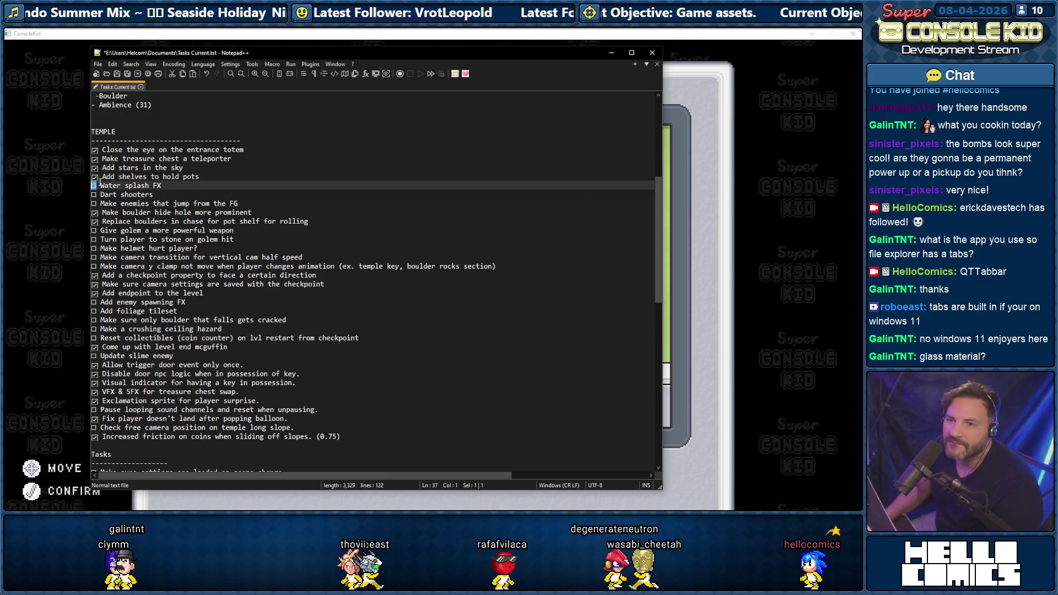
pyautogui.click(99, 185)
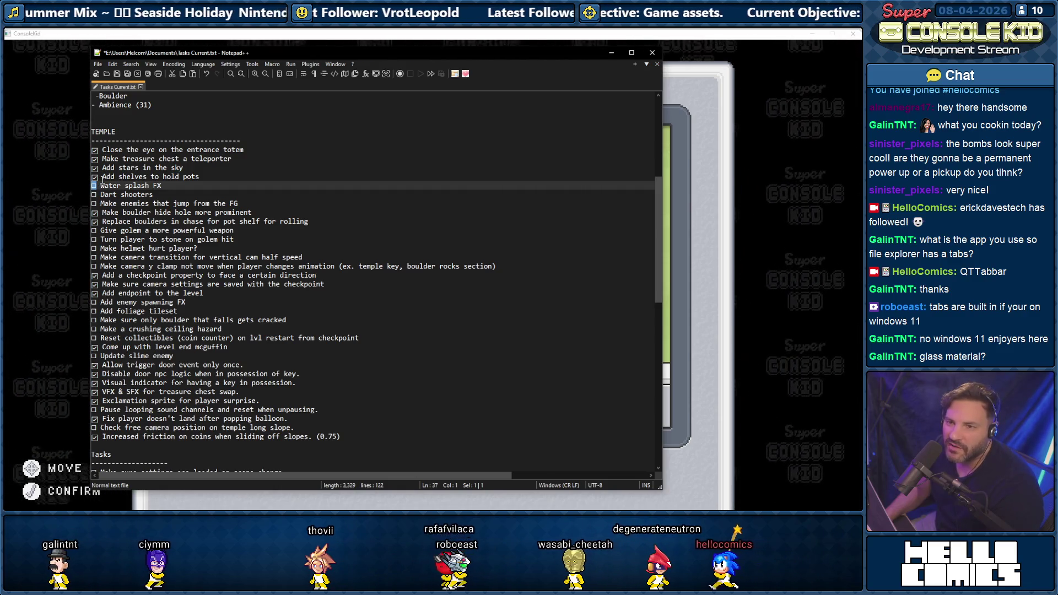
pyautogui.moveTo(161, 185); pyautogui.dragTo(81, 180)
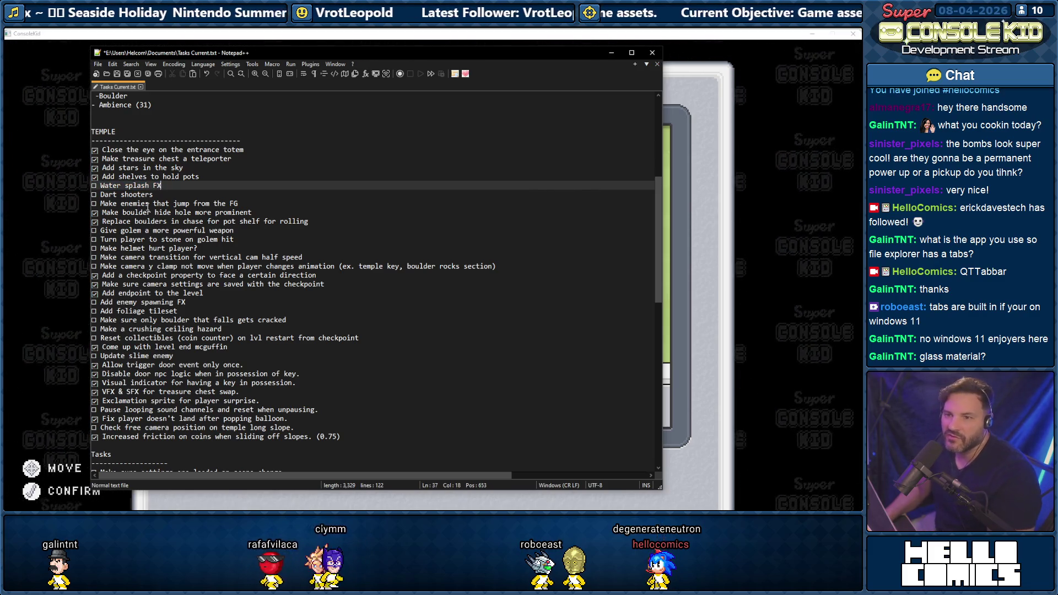
pyautogui.click(160, 186)
pyautogui.moveTo(160, 185); pyautogui.dragTo(62, 181)
pyautogui.hotkey('ctrl', 'c')
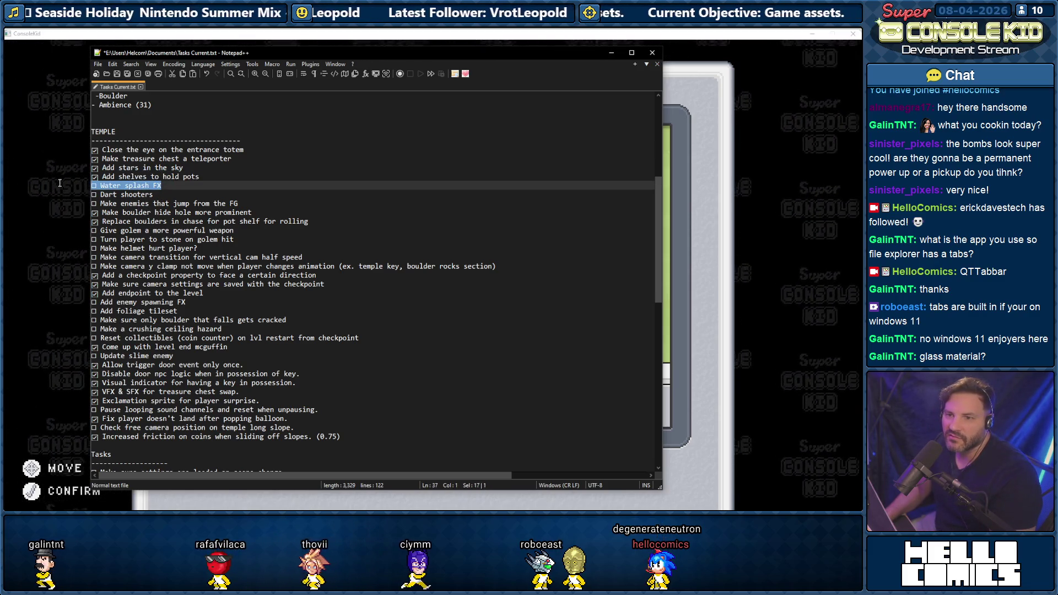
# - Paste Water splash FX at the top of DEVLOG 02 and give it Water Mines' ☑ box
pyautogui.scroll(-11, 204, 246)
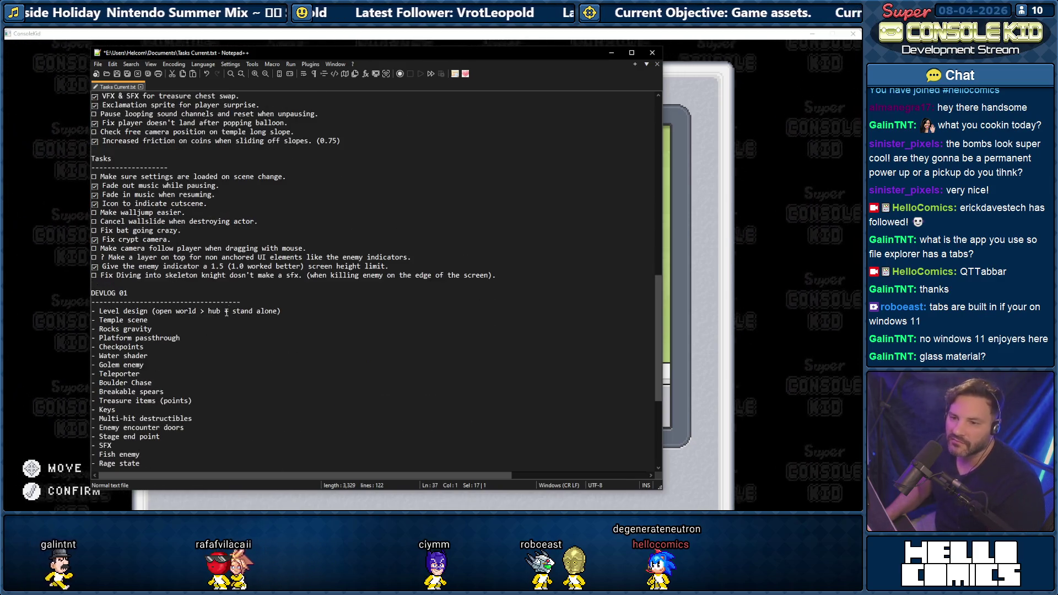
pyautogui.click(248, 301)
pyautogui.scroll(-7, 249, 320)
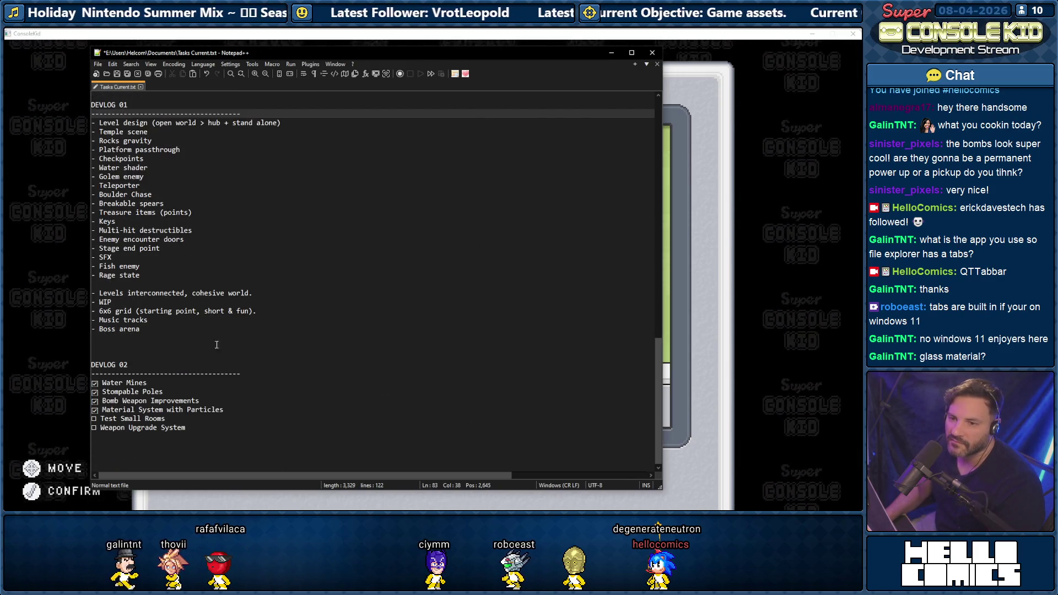
pyautogui.click(253, 373)
pyautogui.press('Return')
pyautogui.hotkey('ctrl', 'v')
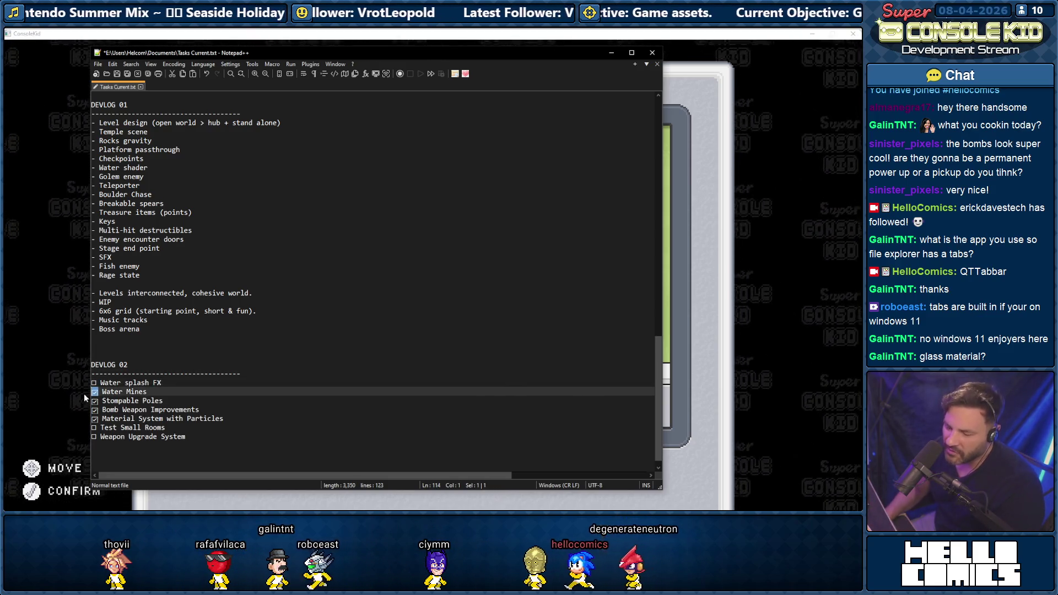
pyautogui.moveTo(84, 392)
pyautogui.mouseDown()
pyautogui.moveTo(98, 392)
pyautogui.moveTo(85, 384)
pyautogui.mouseUp()
pyautogui.hotkey('ctrl', 'c')
pyautogui.hotkey('ctrl', 'v')
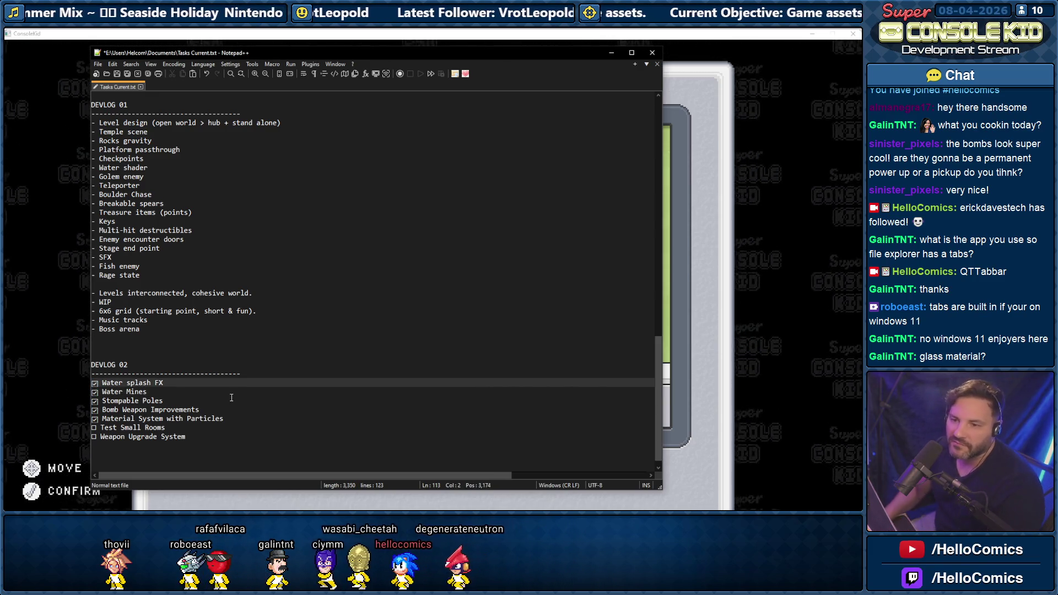
# - Review the TEMPLE tasks from Water splash FX down to enemy spawning FX
pyautogui.scroll(5, 182, 343)
pyautogui.scroll(13, 182, 342)
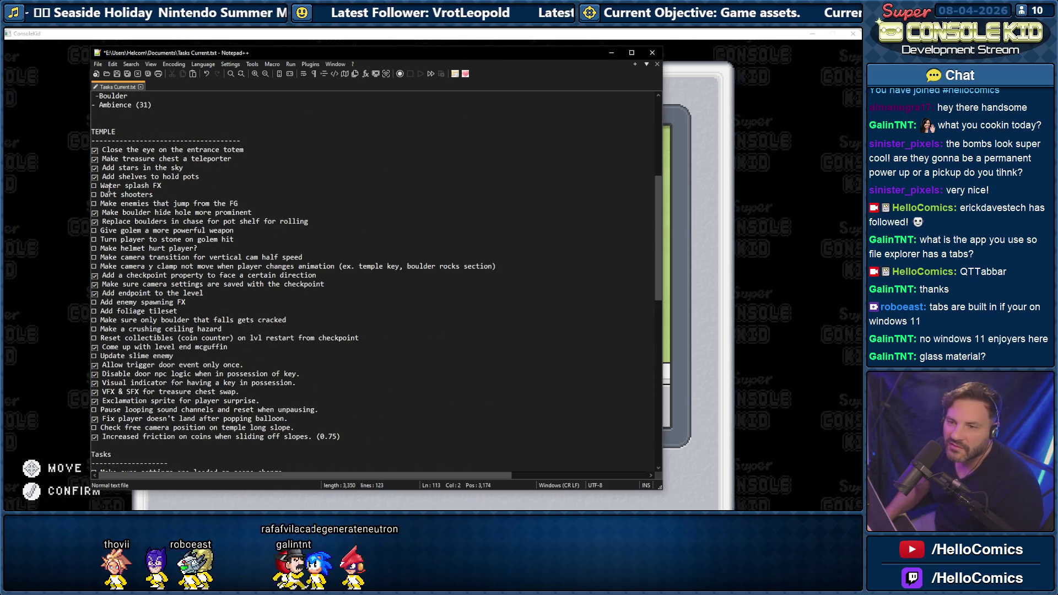
pyautogui.moveTo(100, 186); pyautogui.dragTo(174, 195)
pyautogui.click(117, 204)
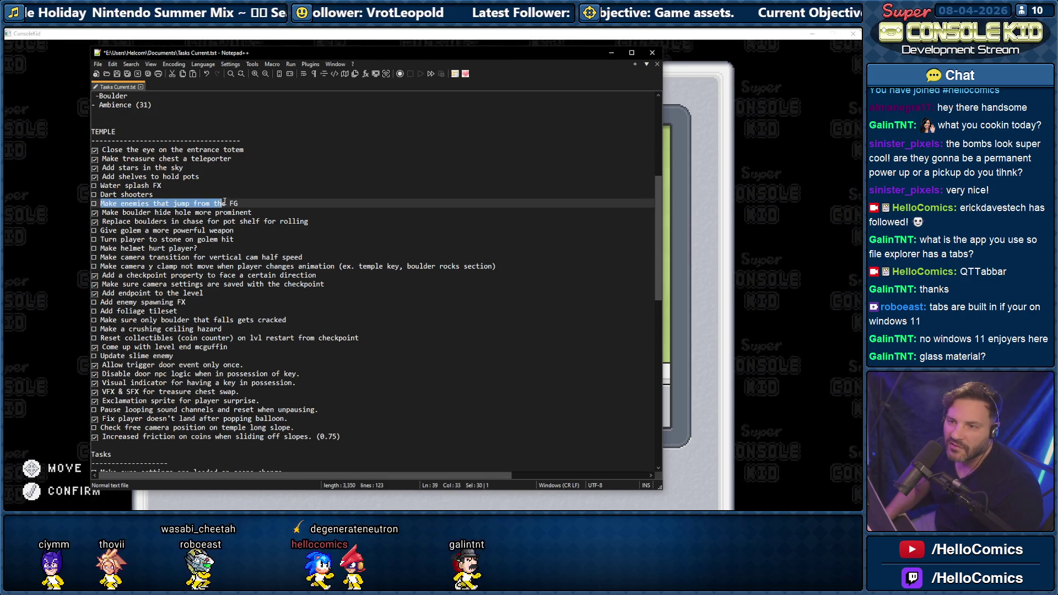
pyautogui.moveTo(109, 230); pyautogui.dragTo(227, 231)
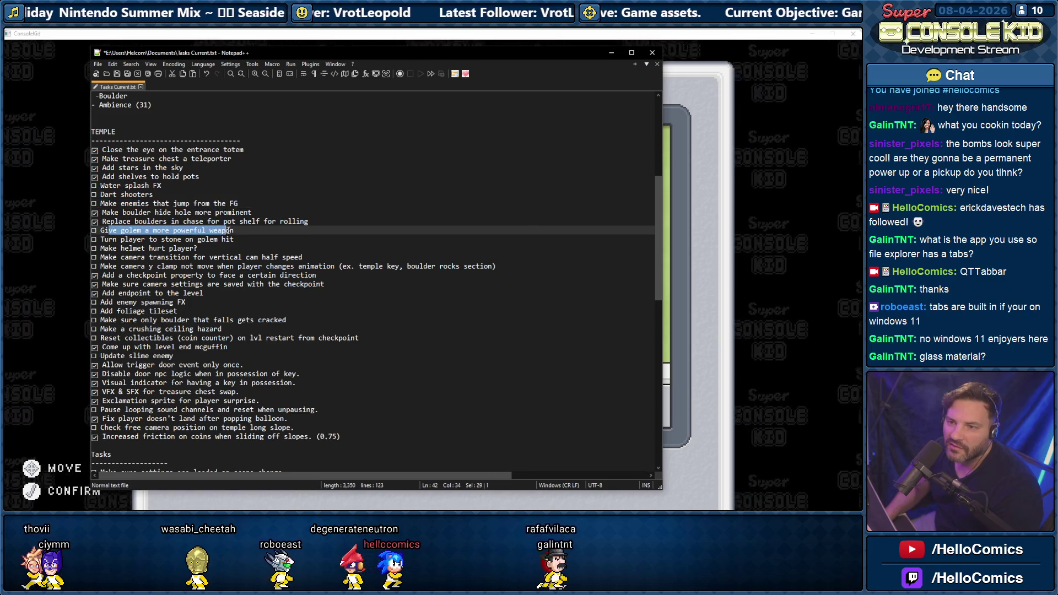
pyautogui.moveTo(108, 239); pyautogui.dragTo(233, 239)
pyautogui.moveTo(109, 249); pyautogui.dragTo(309, 259)
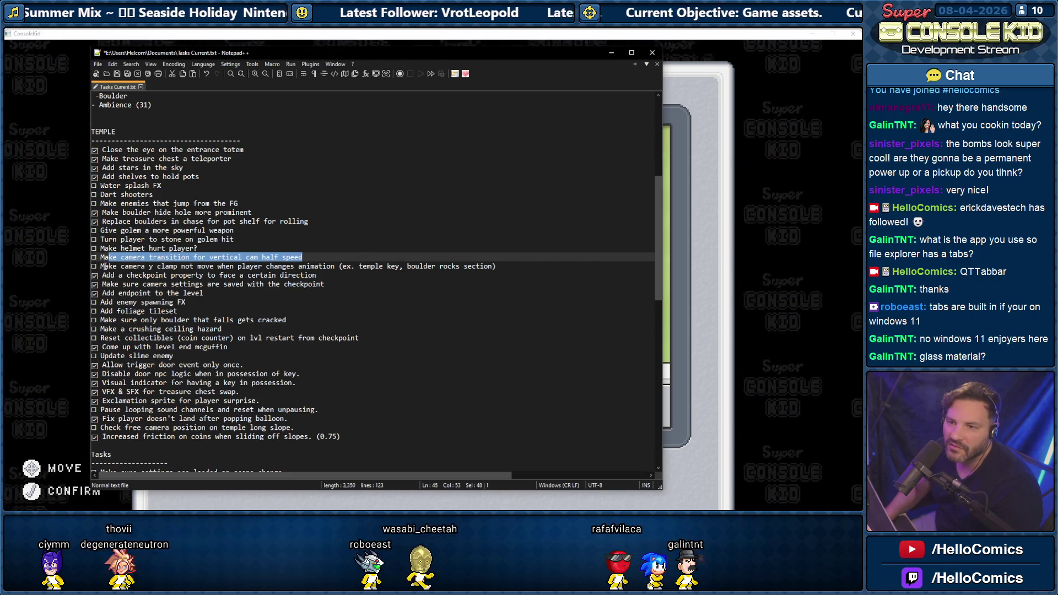
pyautogui.moveTo(102, 267); pyautogui.dragTo(245, 266)
pyautogui.moveTo(101, 302); pyautogui.dragTo(111, 302)
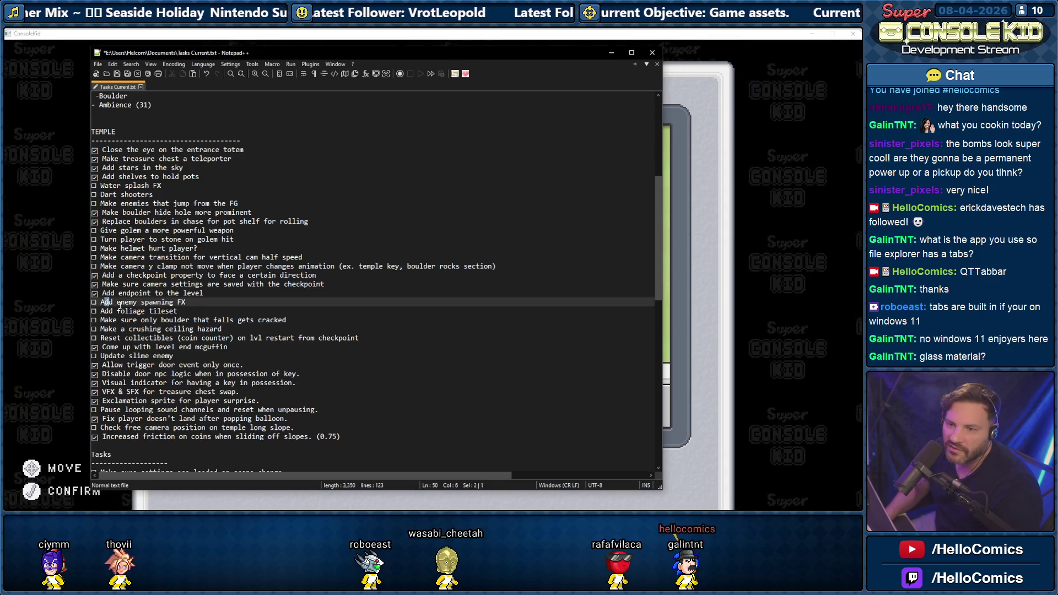
# - Review the remaining TEMPLE and Tasks items, from crushing ceiling through the walljump task
pyautogui.scroll(-2, 140, 252)
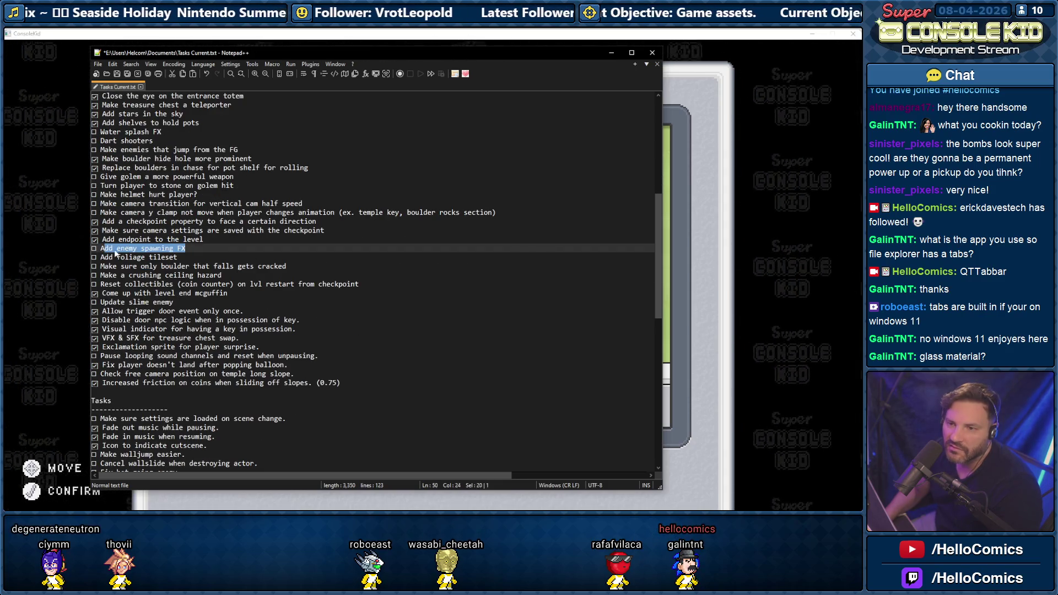
pyautogui.moveTo(119, 257); pyautogui.dragTo(203, 267)
pyautogui.click(132, 274)
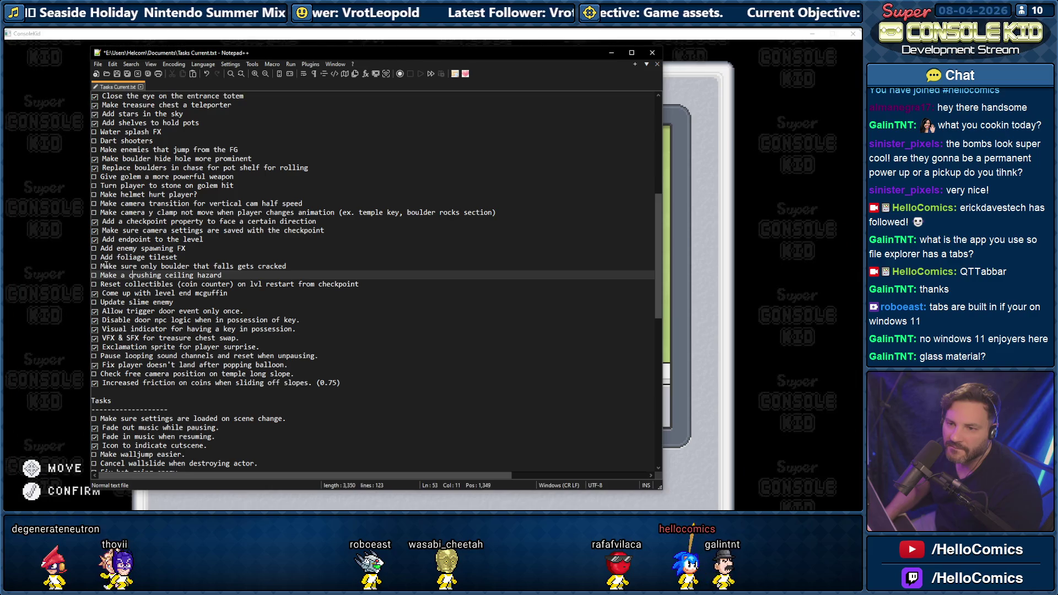
pyautogui.moveTo(268, 272); pyautogui.dragTo(284, 267)
pyautogui.moveTo(102, 274)
pyautogui.mouseDown()
pyautogui.moveTo(138, 274)
pyautogui.moveTo(110, 285)
pyautogui.moveTo(182, 302)
pyautogui.mouseUp()
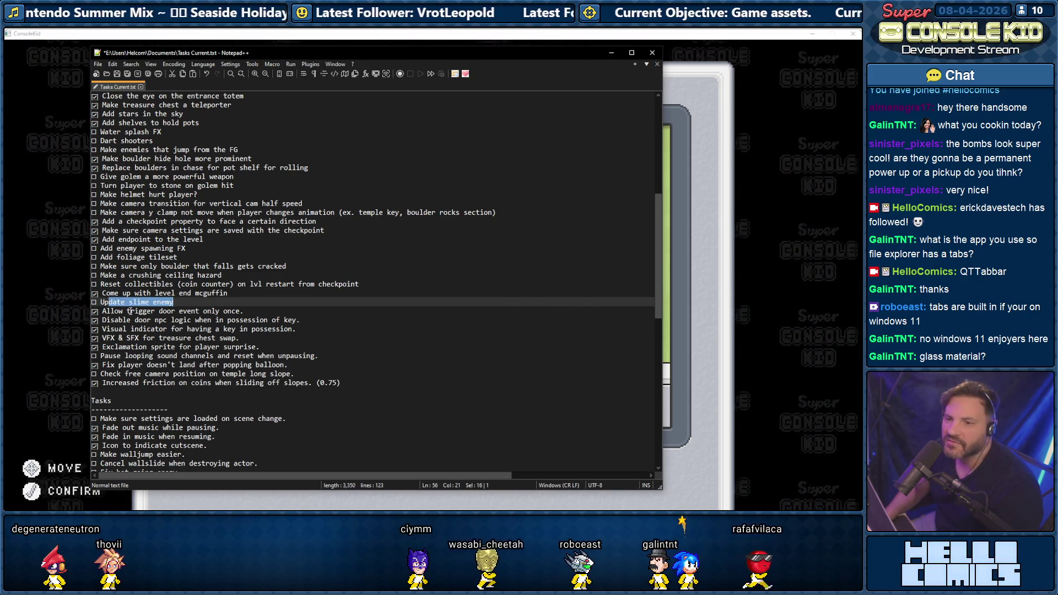
pyautogui.moveTo(101, 373)
pyautogui.mouseDown()
pyautogui.moveTo(154, 373)
pyautogui.moveTo(131, 356)
pyautogui.mouseUp()
pyautogui.moveTo(215, 360); pyautogui.dragTo(307, 358)
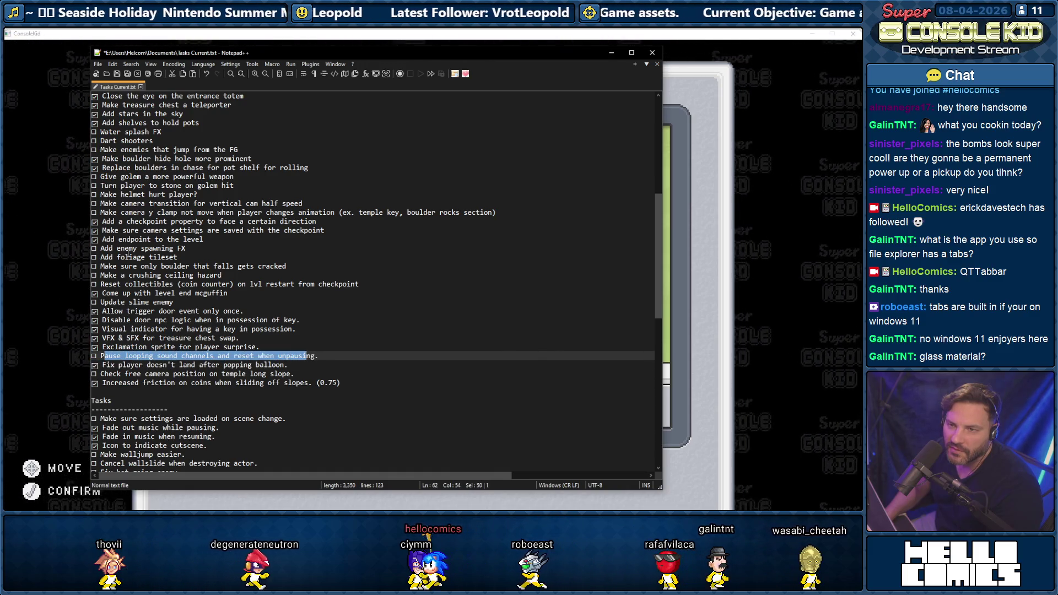
pyautogui.scroll(-6, 133, 238)
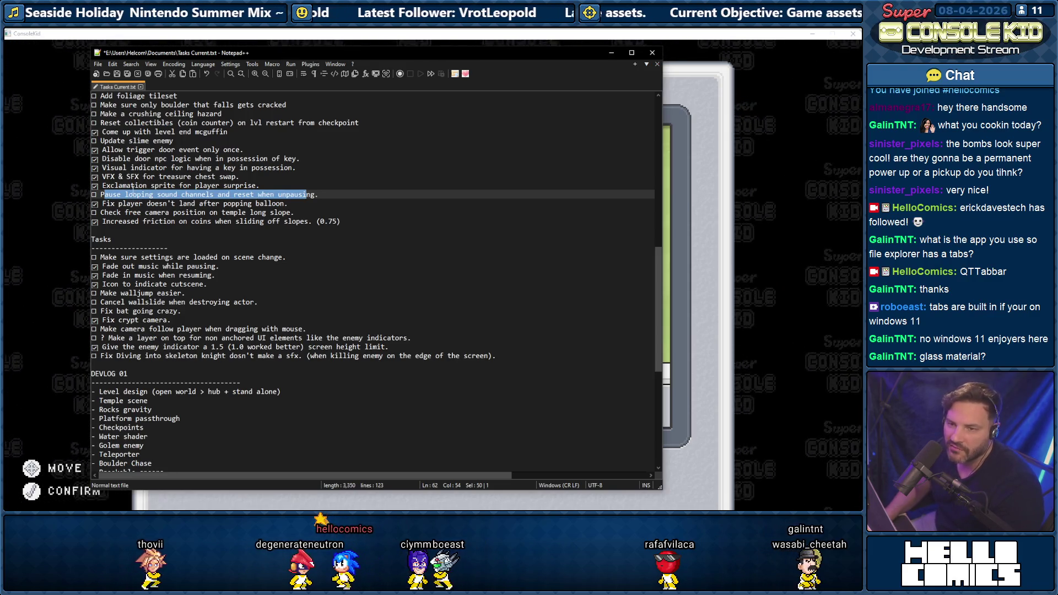
pyautogui.scroll(-1, 126, 201)
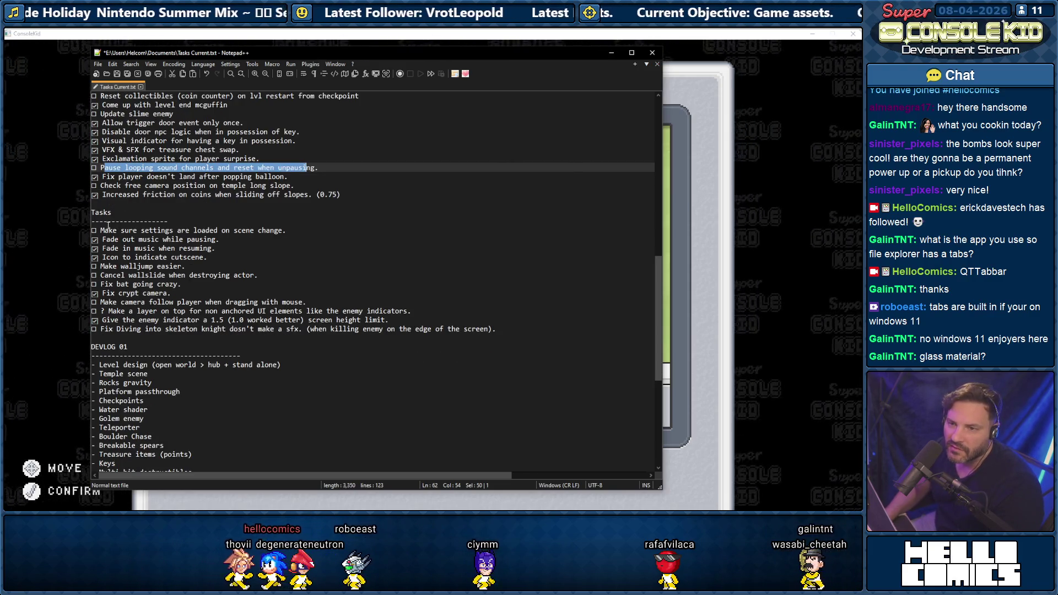
pyautogui.moveTo(94, 230); pyautogui.dragTo(284, 231)
pyautogui.moveTo(94, 266); pyautogui.dragTo(258, 276)
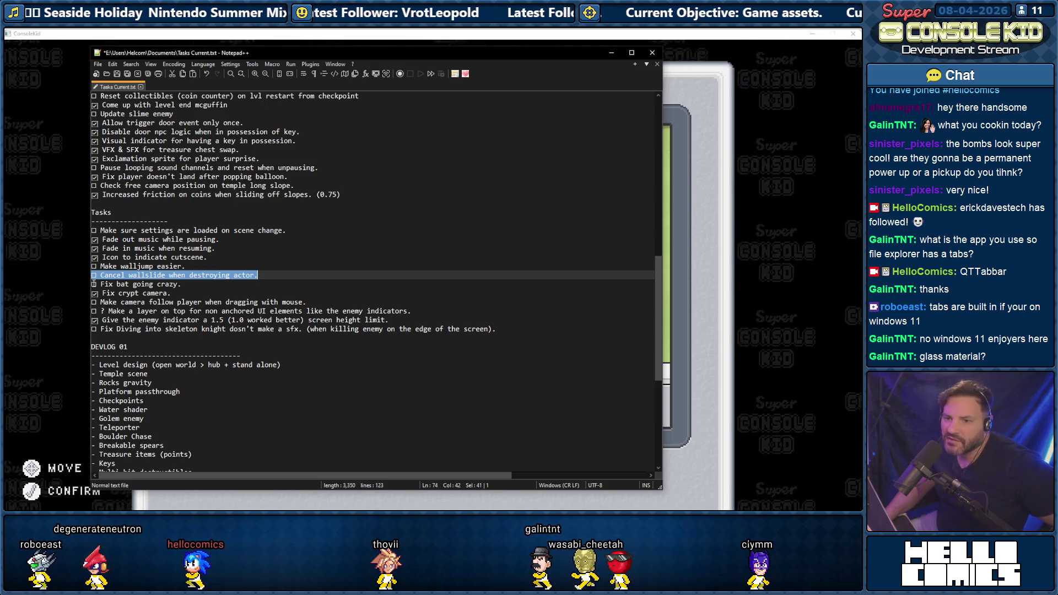
# - Tick the box of 'Make camera follow player when dragging with mouse.' in Tasks
pyautogui.moveTo(94, 284); pyautogui.dragTo(181, 285)
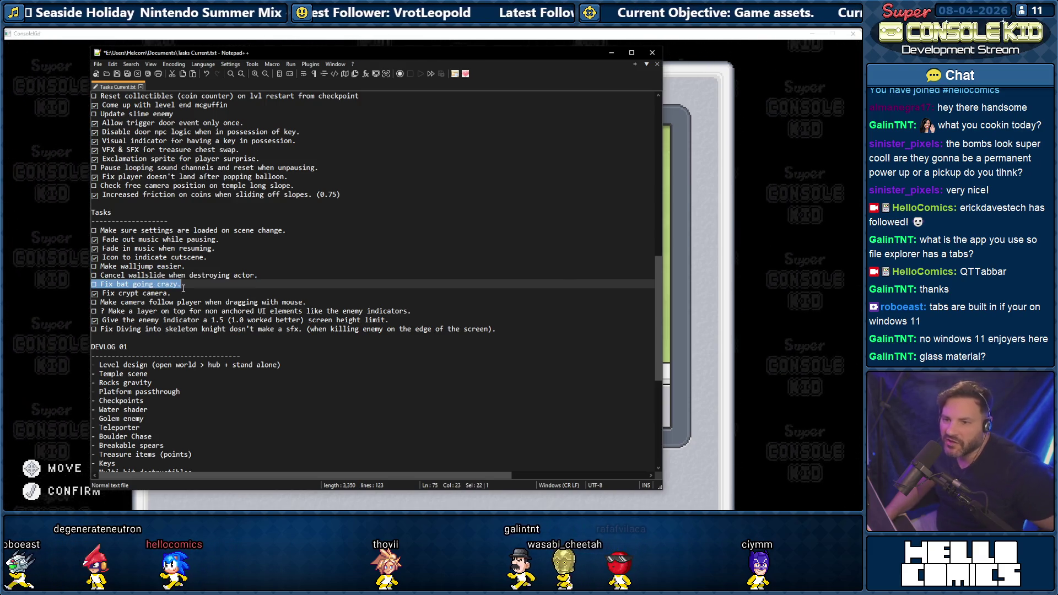
pyautogui.click(158, 292)
pyautogui.moveTo(170, 293); pyautogui.dragTo(183, 296)
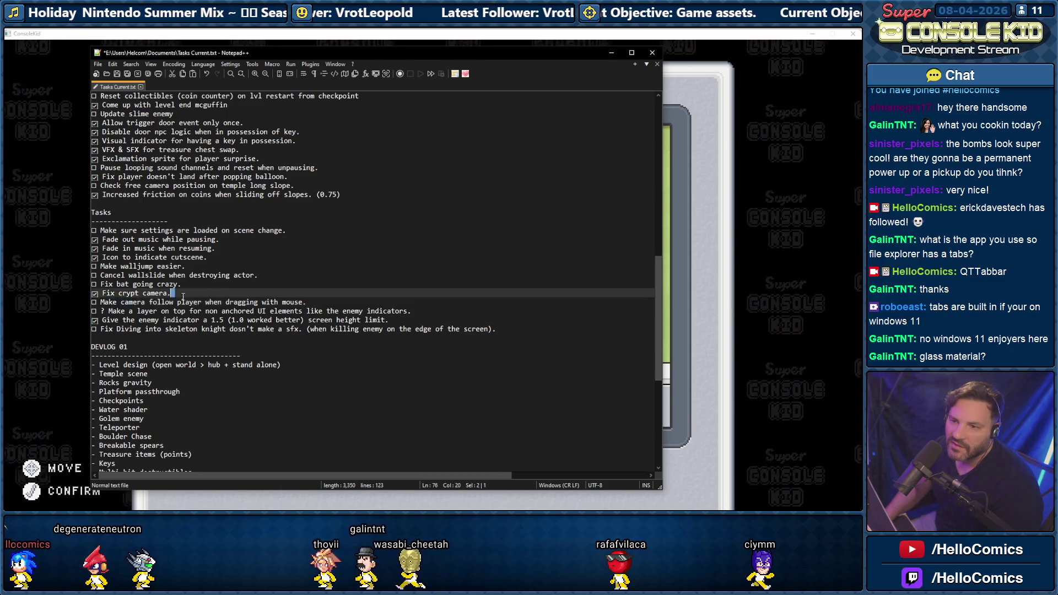
pyautogui.moveTo(92, 302); pyautogui.dragTo(300, 301)
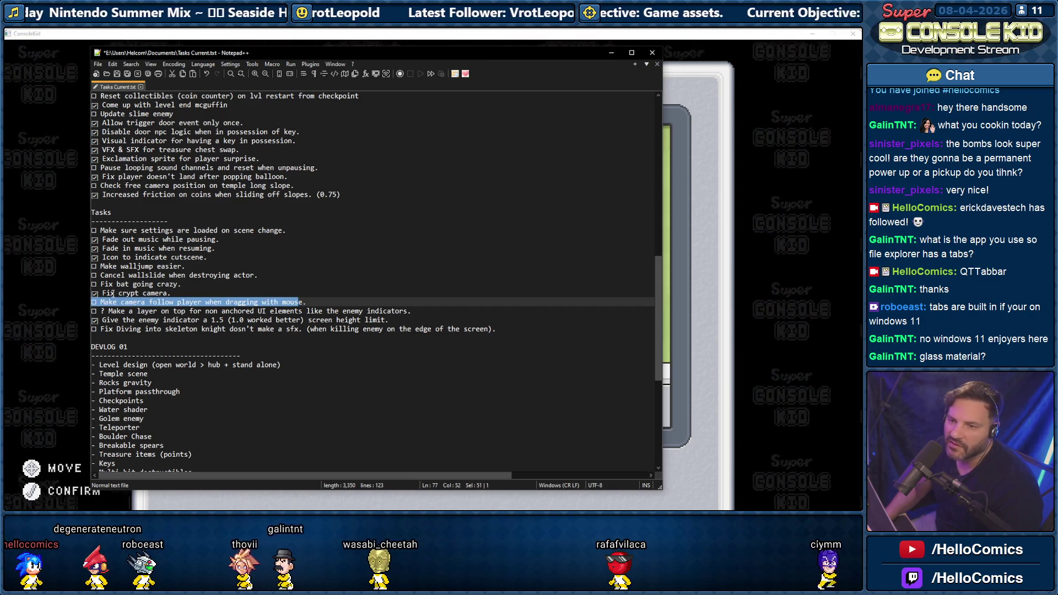
pyautogui.moveTo(98, 292); pyautogui.dragTo(91, 302)
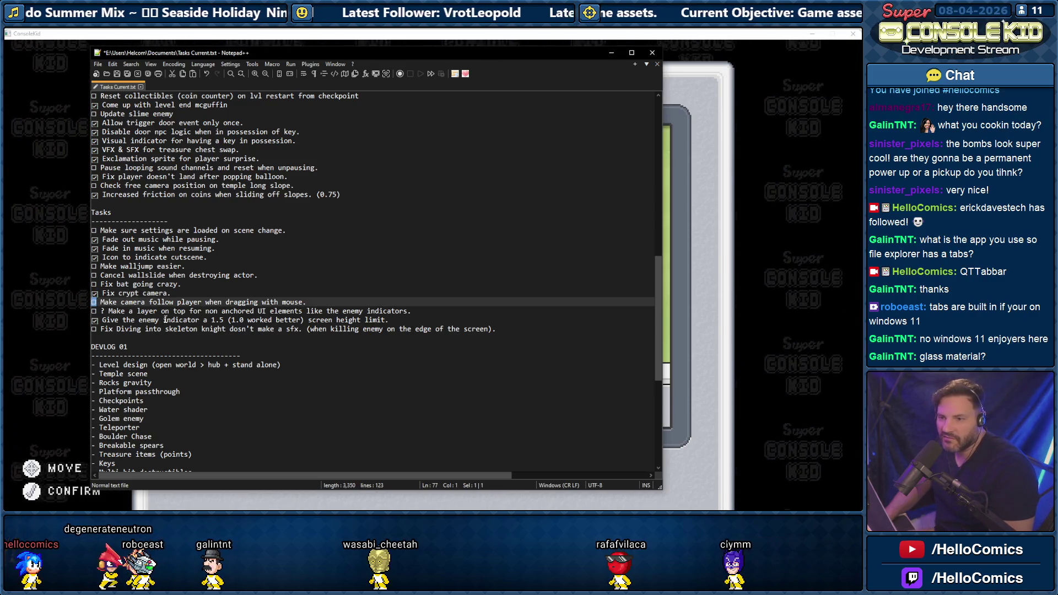
pyautogui.hotkey('ctrl', 'v')
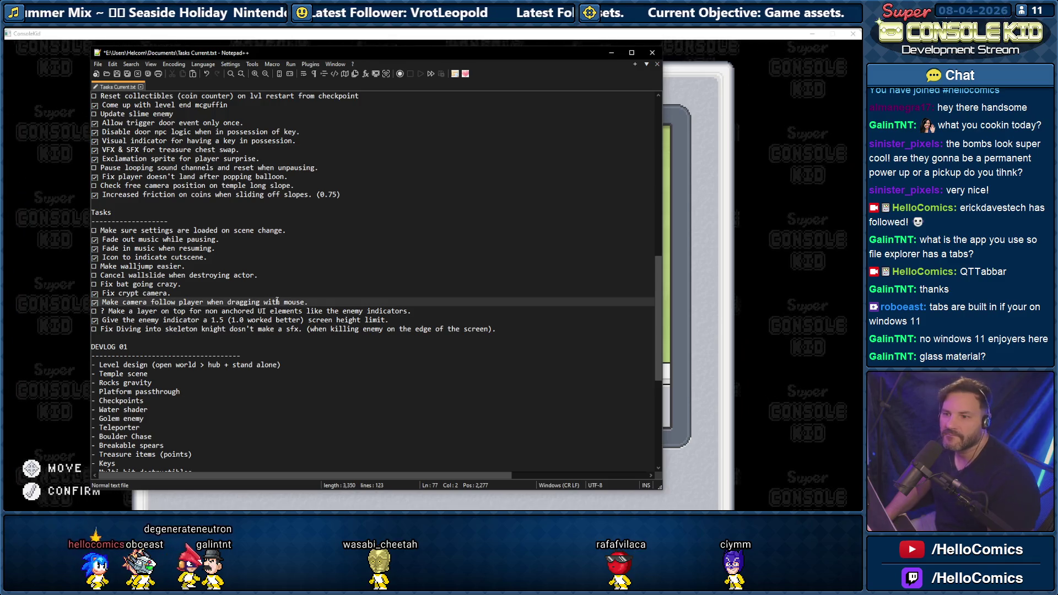
# - Copy the checked camera-follow line onto a new first line under the DEVLOG 02 divider
pyautogui.moveTo(307, 302); pyautogui.dragTo(91, 301)
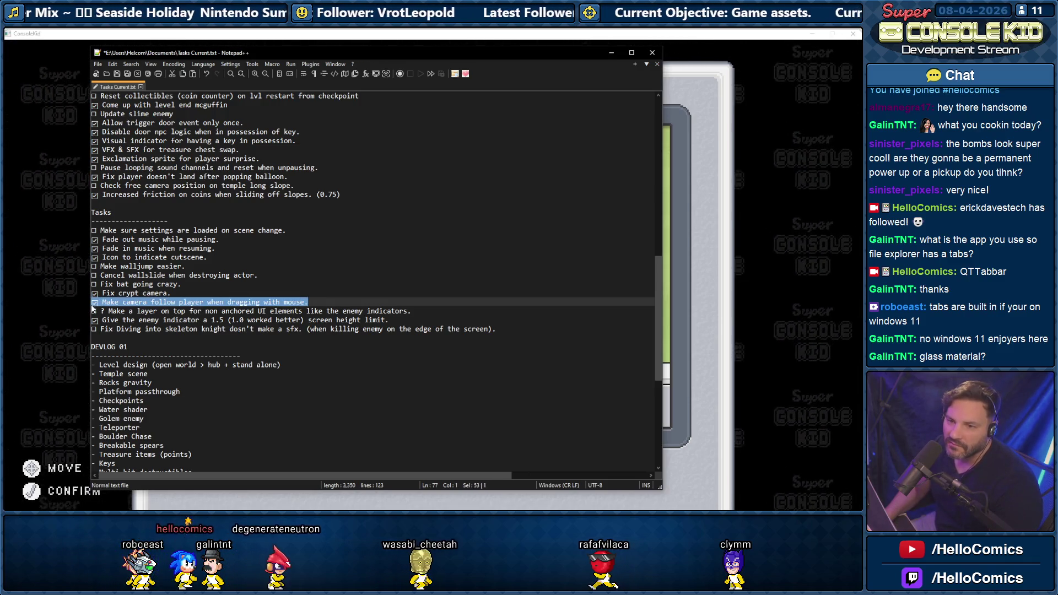
pyautogui.scroll(-9, 253, 366)
pyautogui.click(253, 365)
pyautogui.press('Return')
pyautogui.write('☑ Make camera follow player when dragging with mouse.')
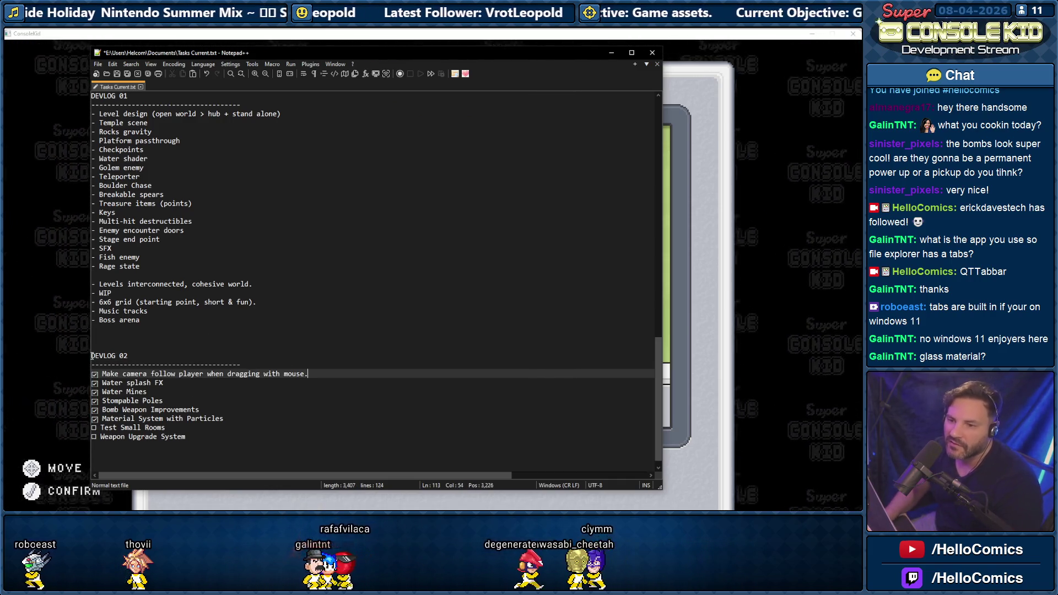
pyautogui.scroll(8, 171, 361)
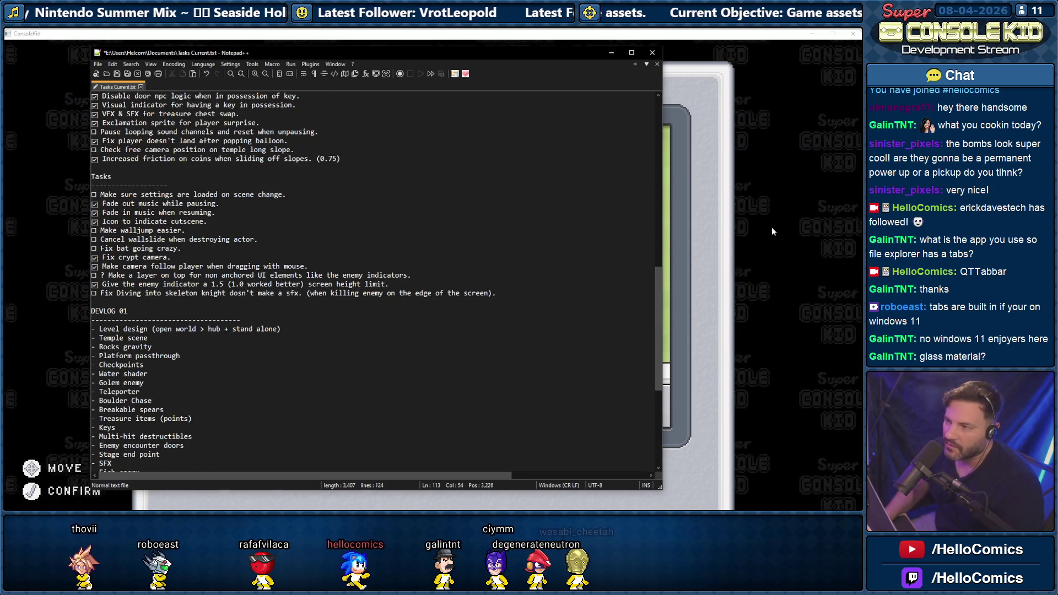
pyautogui.click(676, 308)
# - Resume and run left through the temple, smashing blocks, taking the +250 pit bonus and coins
pyautogui.press('Return')
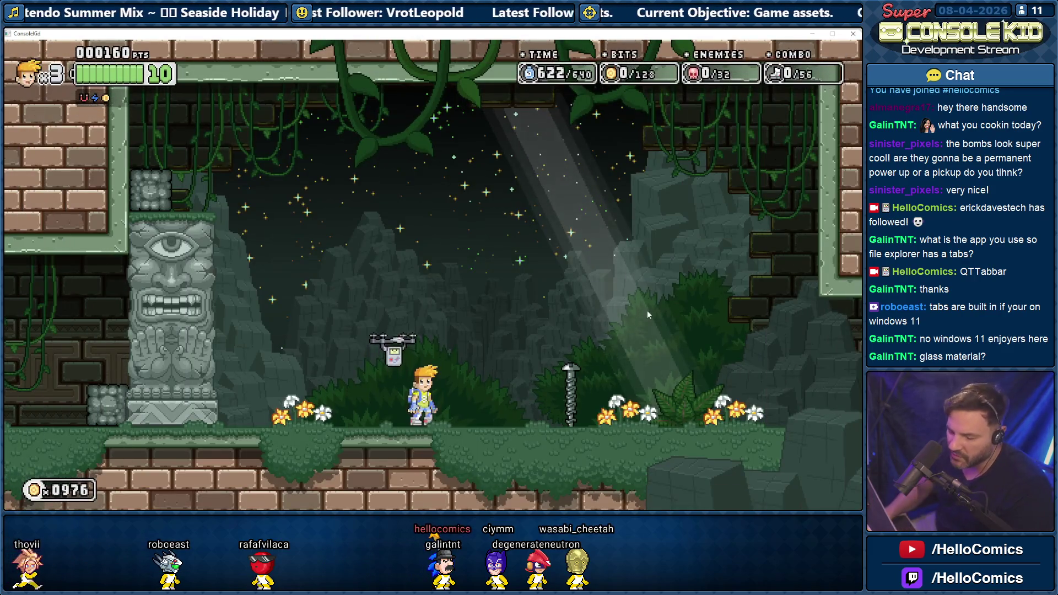
pyautogui.press('Left')
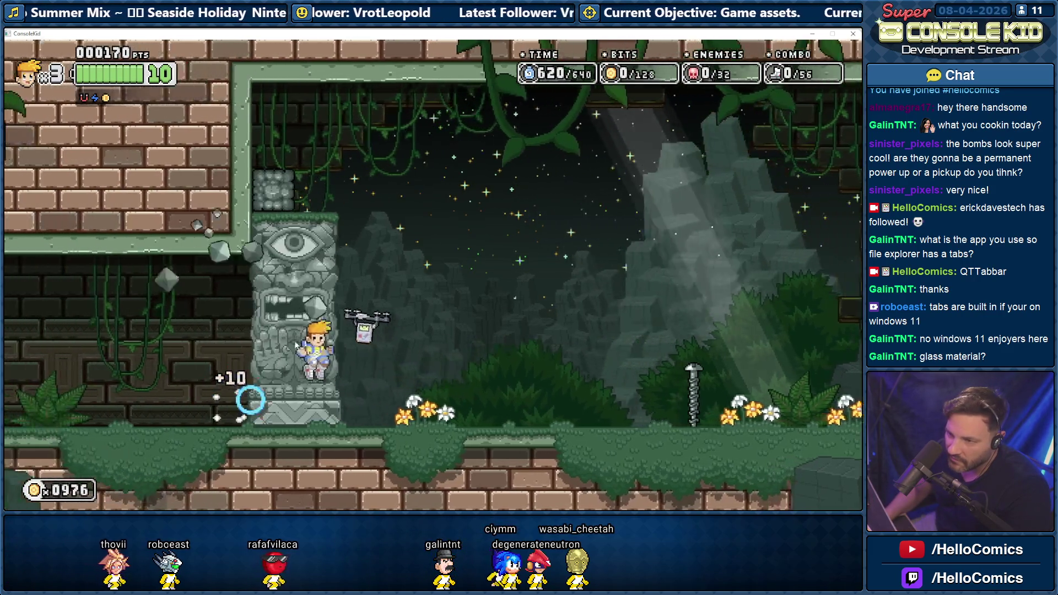
pyautogui.press('Left')
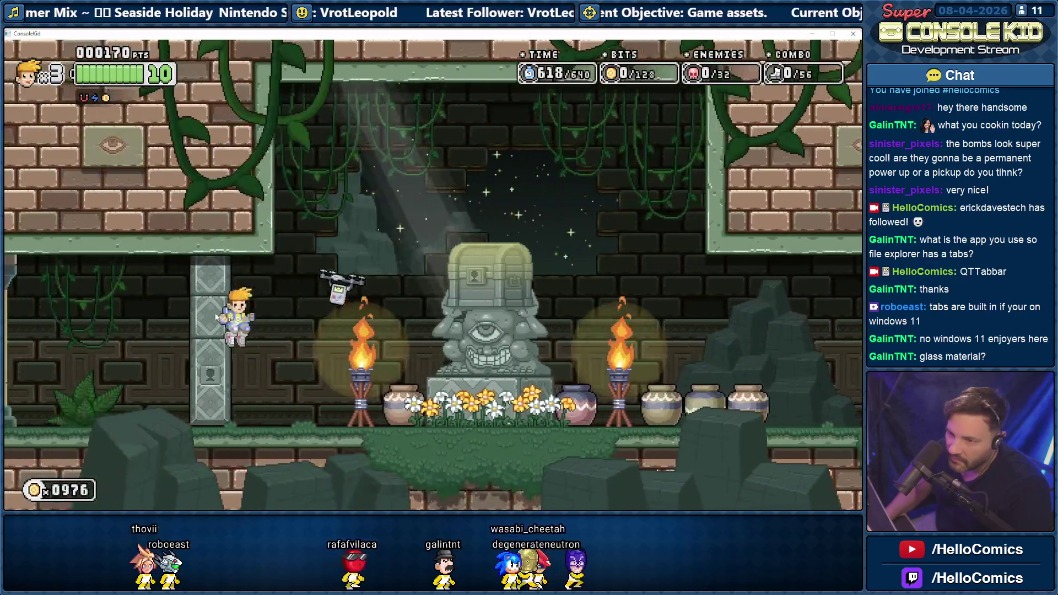
pyautogui.press('Left')
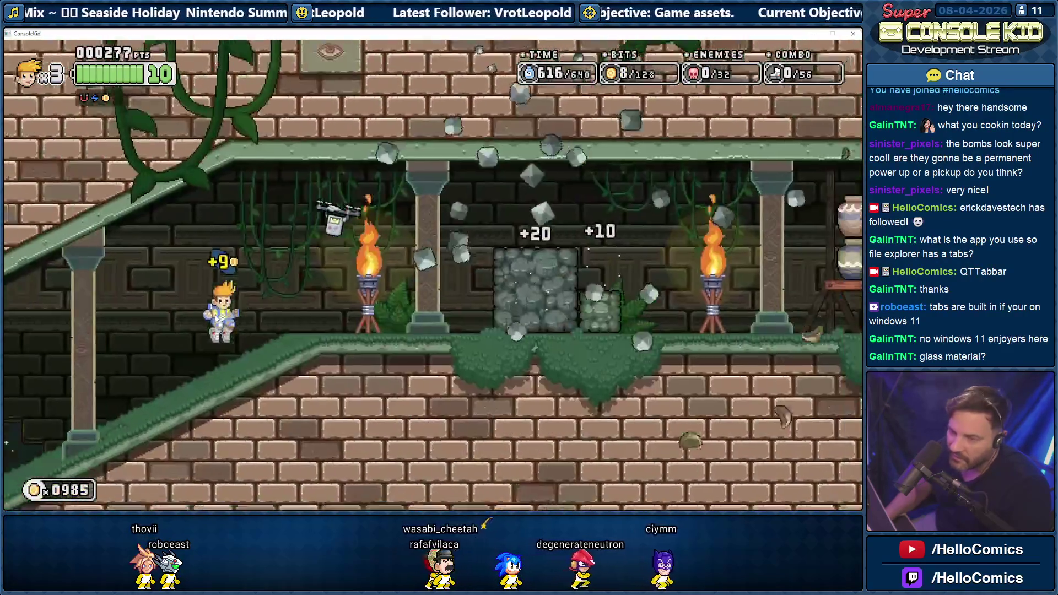
pyautogui.press('Left')
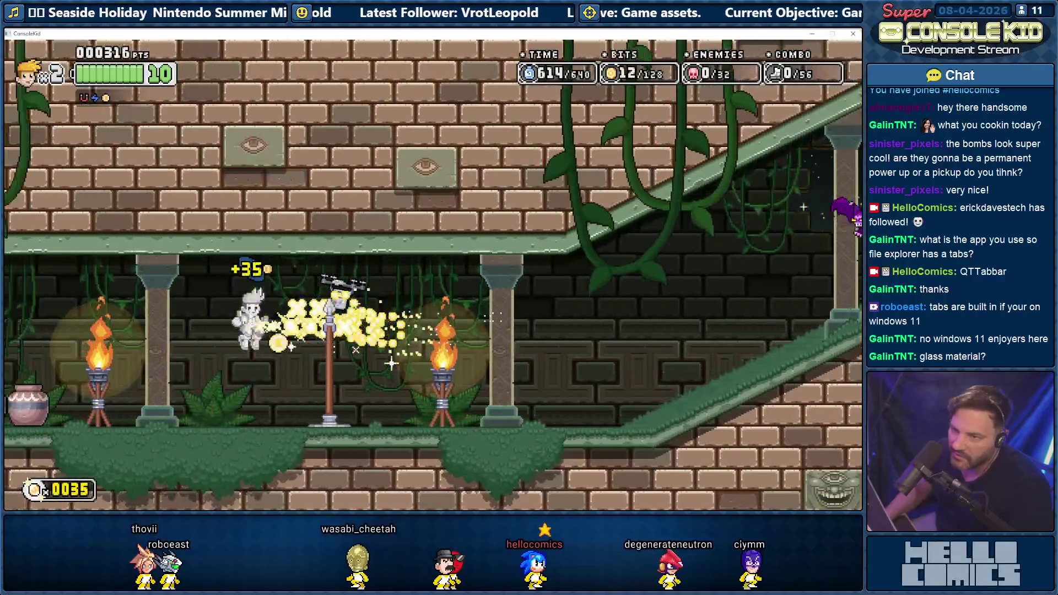
pyautogui.press('Left')
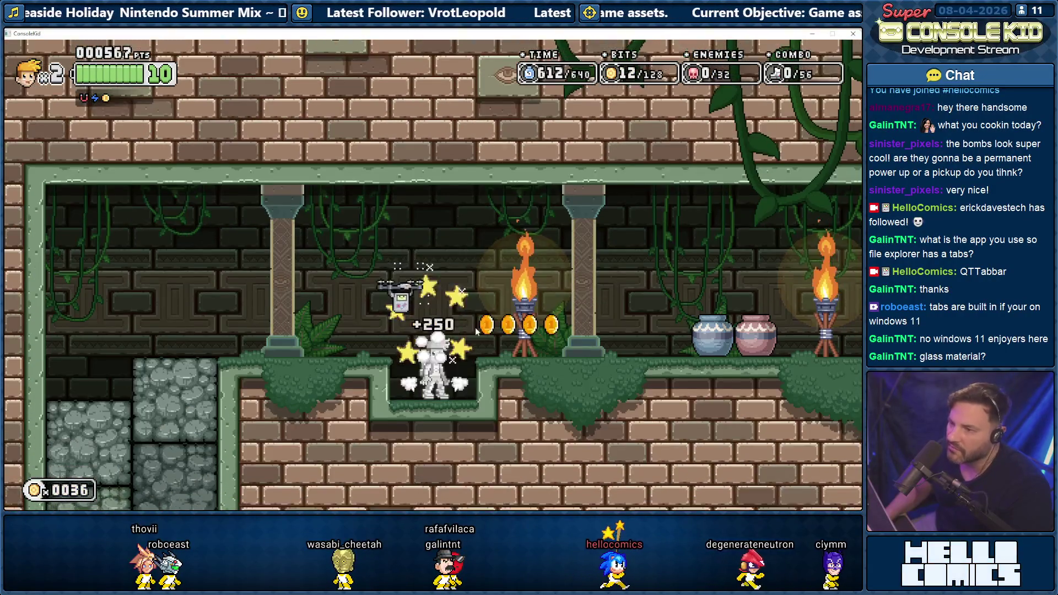
pyautogui.press('space')
pyautogui.press('Left')
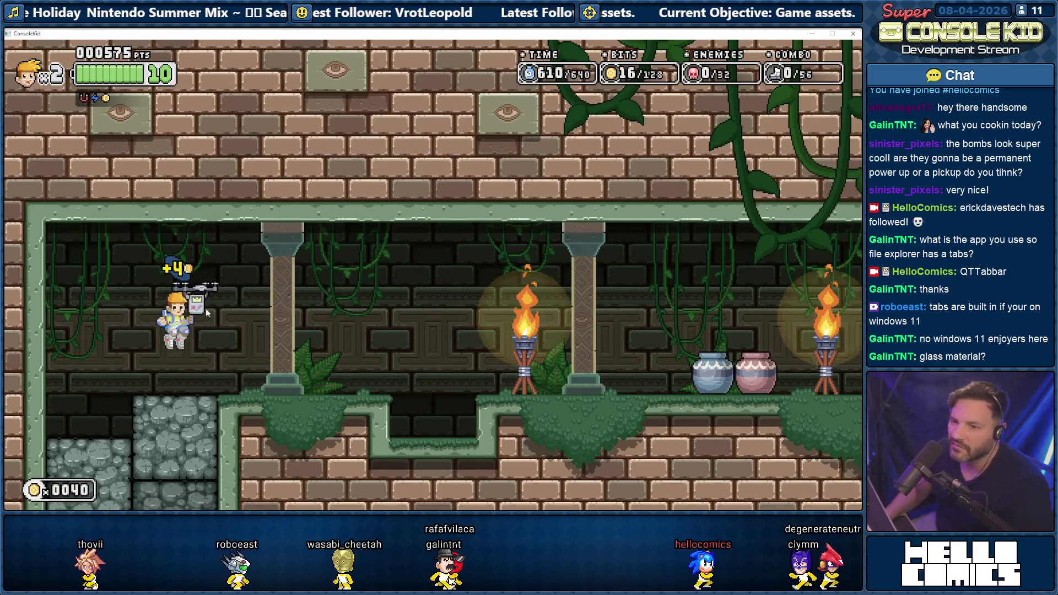
# - Drop through the lower areas and slope, then return to smash the block and pots in the torch room
pyautogui.press('Right')
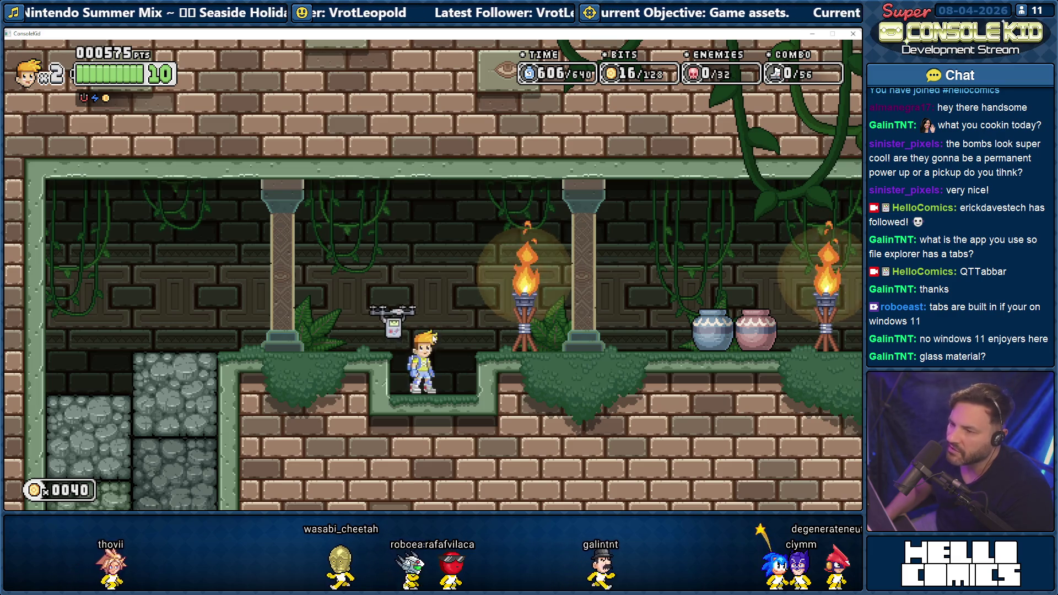
pyautogui.press('Down')
pyautogui.press('space')
pyautogui.press('Down')
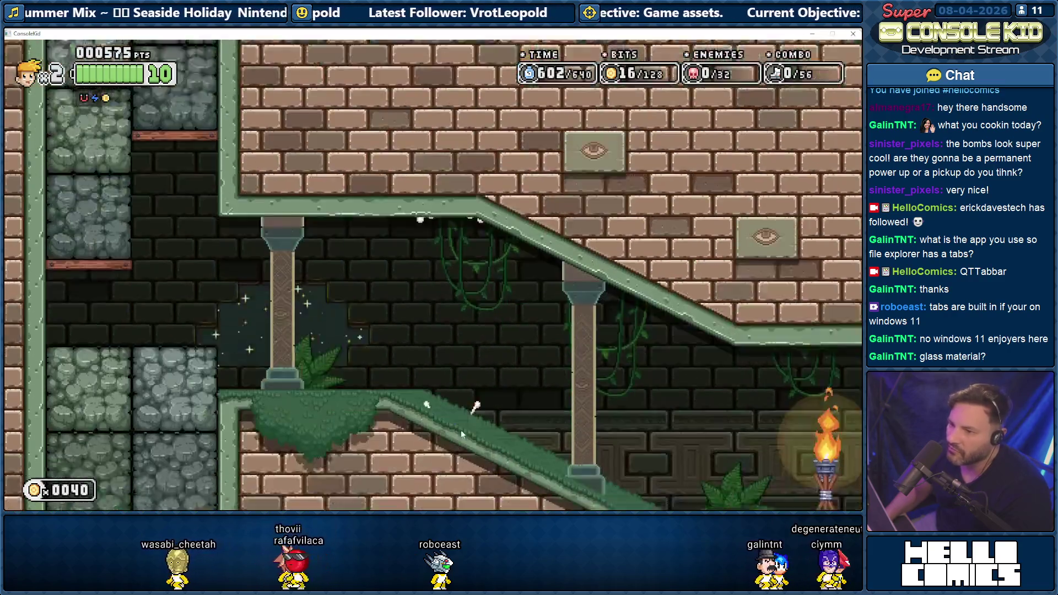
pyautogui.press('space')
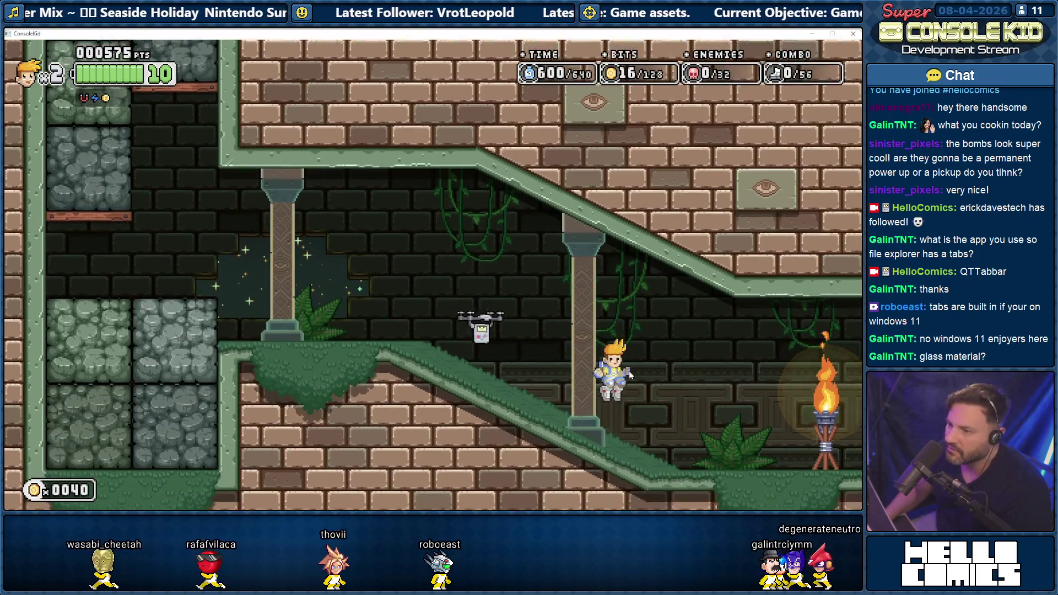
pyautogui.press('Right')
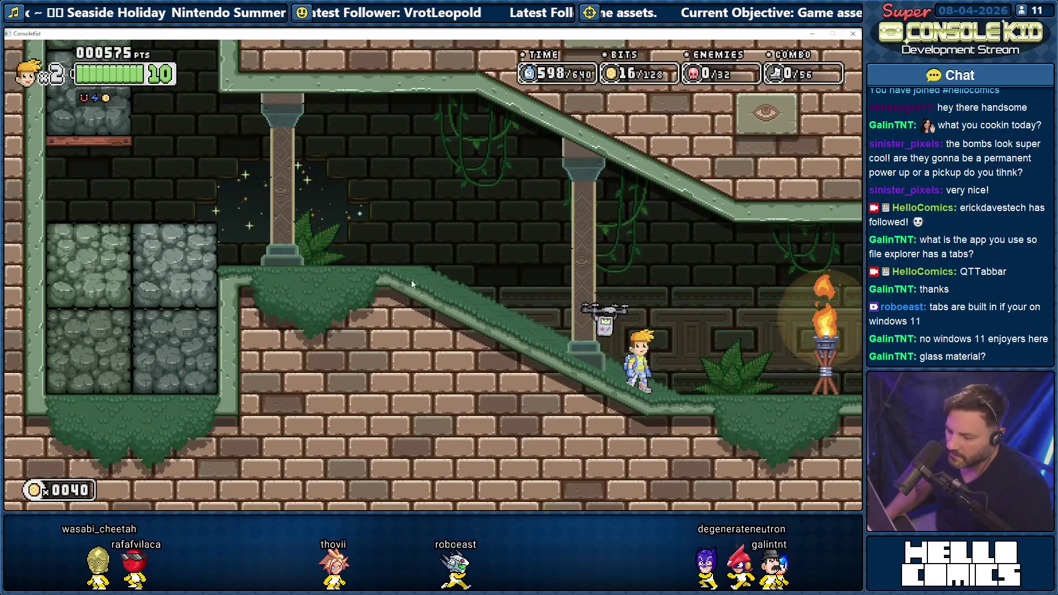
pyautogui.press('Right')
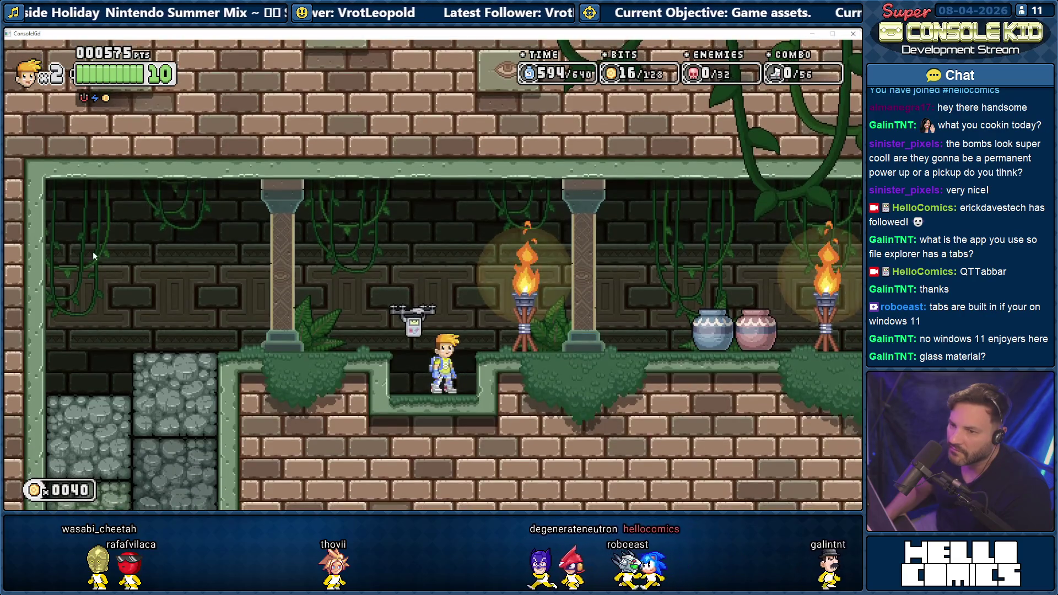
pyautogui.press('Left')
pyautogui.press('Left')
pyautogui.press('Right')
pyautogui.press('Left')
pyautogui.press('Right')
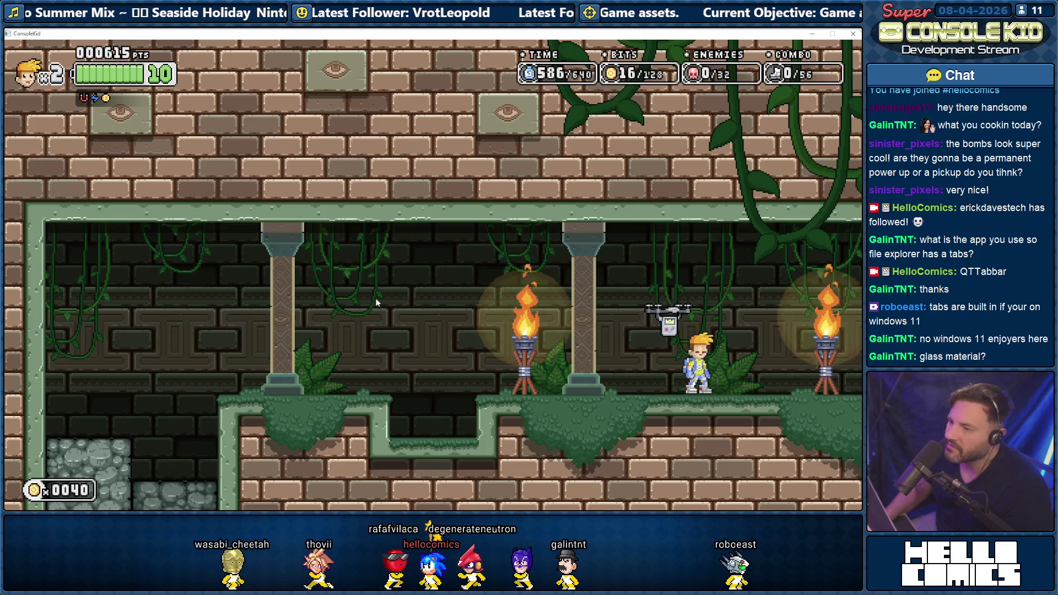
# - Teleport the player back and forth between the two pillars, then minimize the game window
pyautogui.click(313, 297)
pyautogui.click(704, 288)
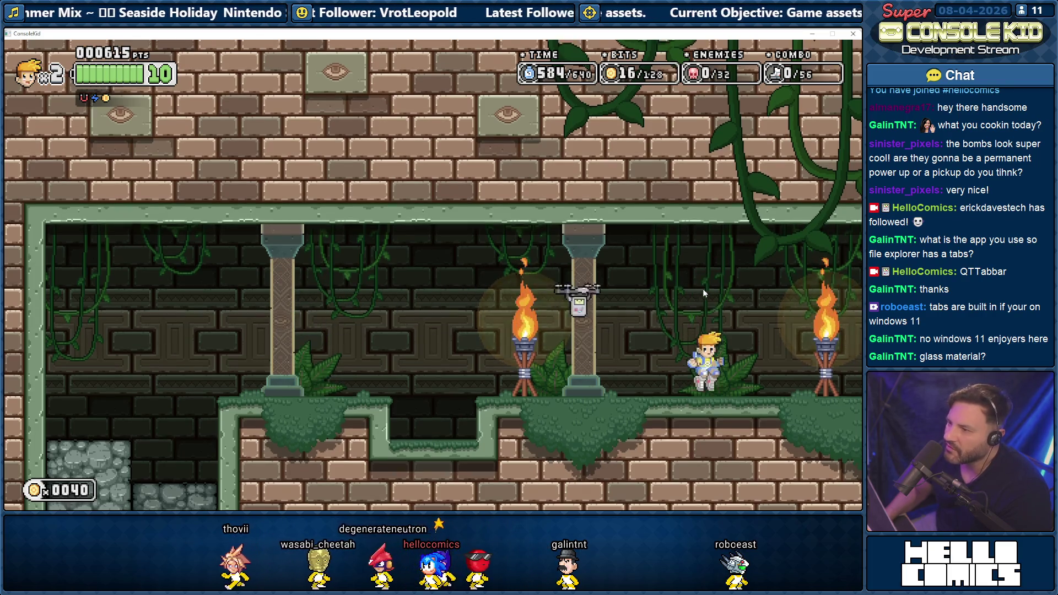
pyautogui.click(297, 279)
pyautogui.click(683, 295)
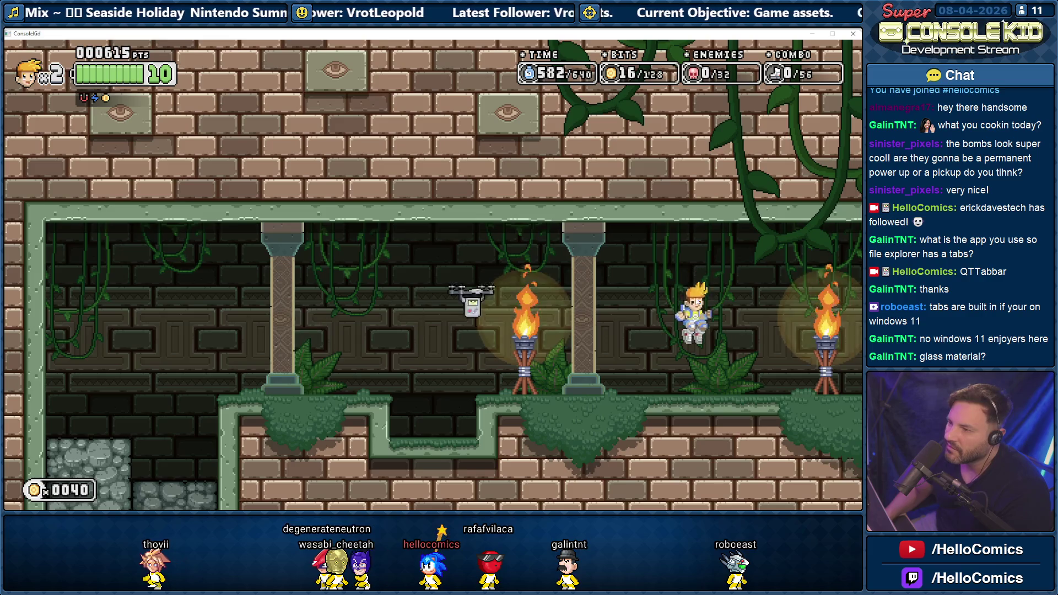
pyautogui.click(305, 282)
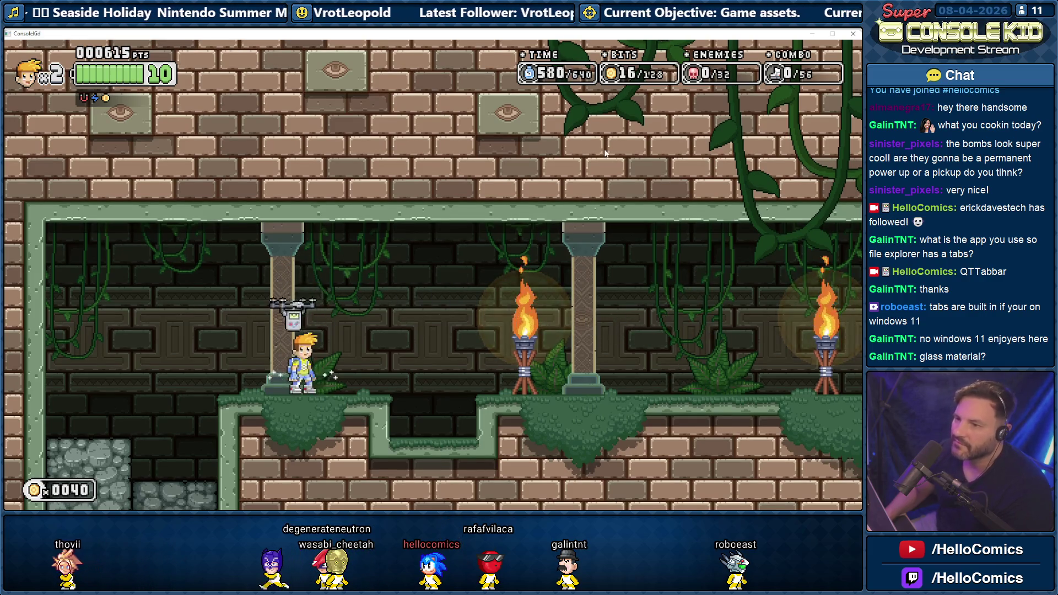
pyautogui.click(811, 34)
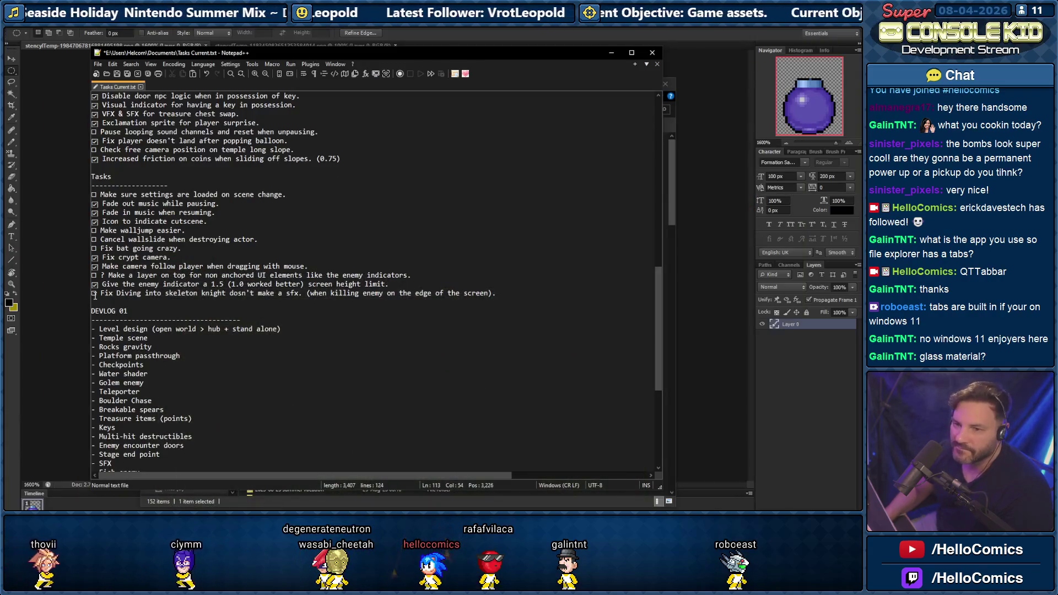
pyautogui.scroll(-8, 163, 357)
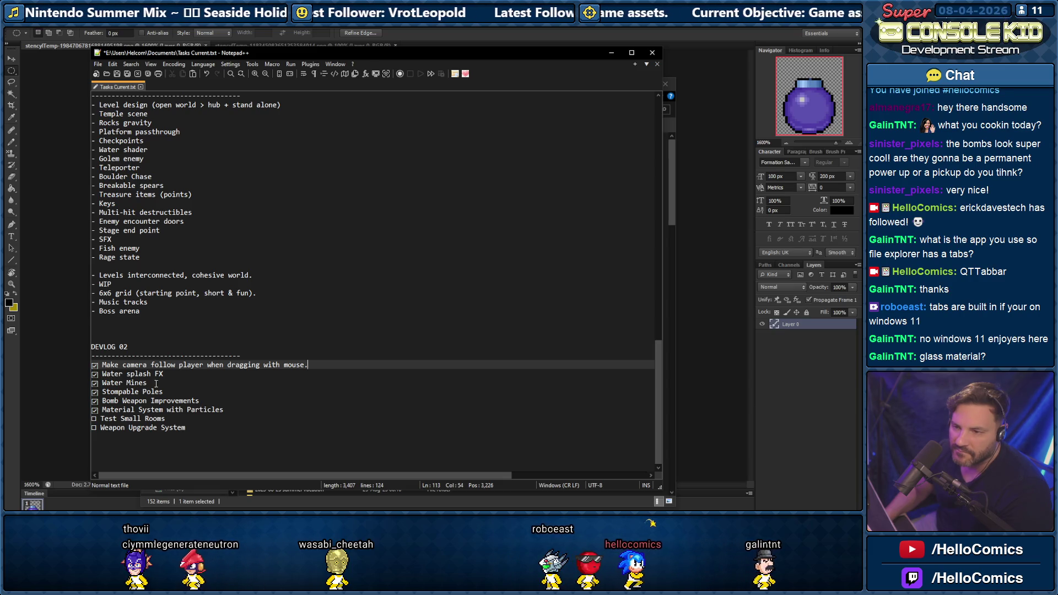
pyautogui.scroll(10, 156, 382)
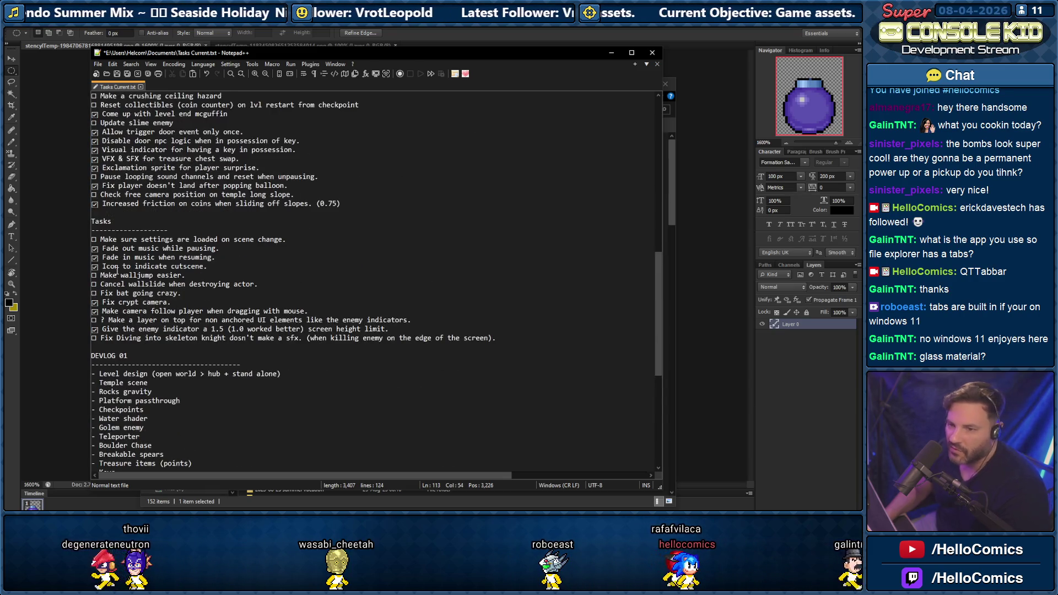
pyautogui.scroll(-1, 120, 269)
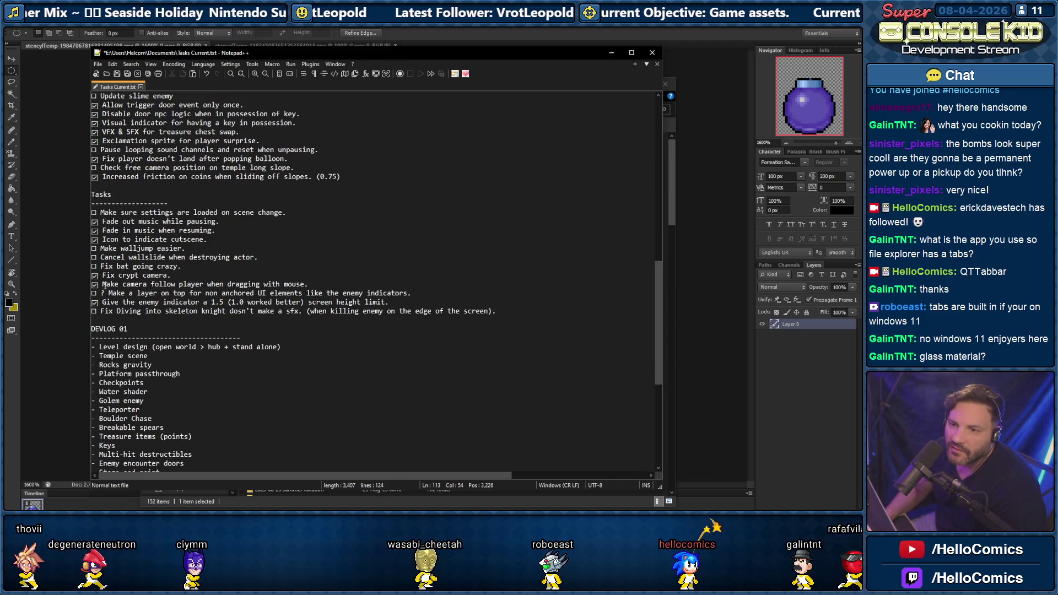
pyautogui.moveTo(104, 293); pyautogui.dragTo(212, 297)
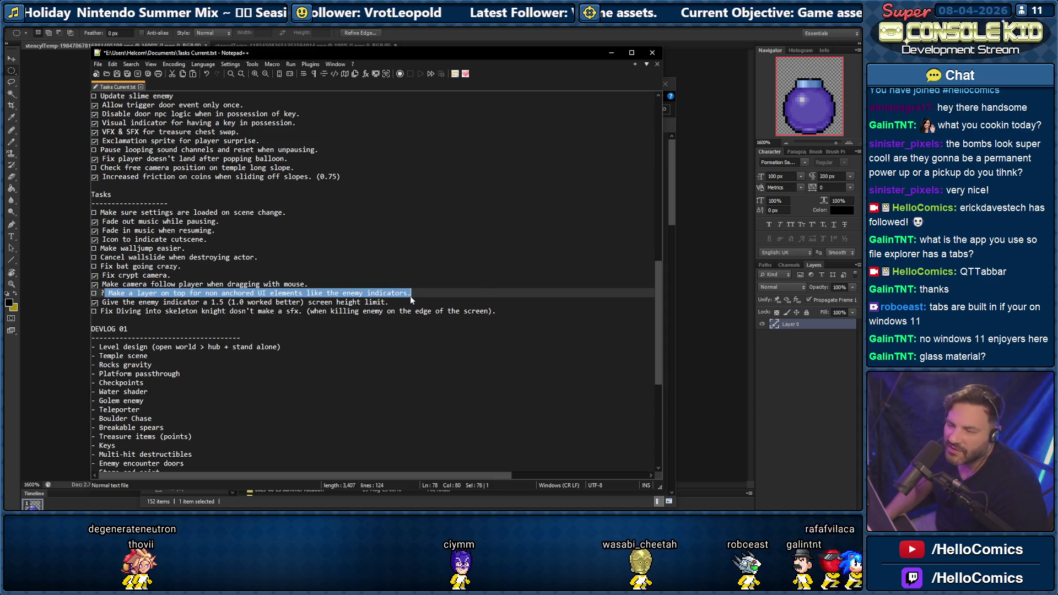
pyautogui.press('Left')
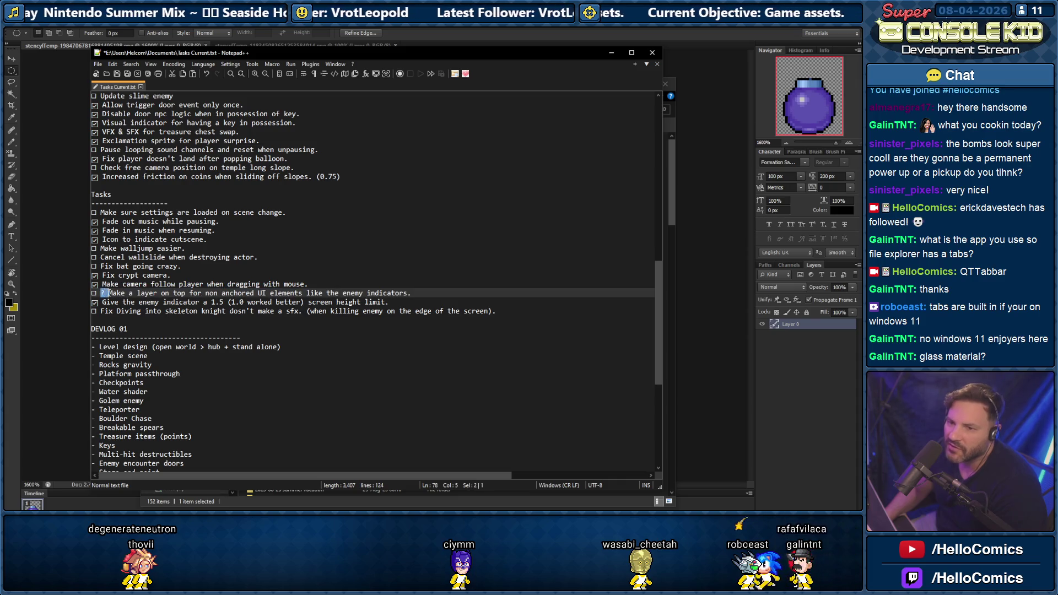
pyautogui.moveTo(102, 313); pyautogui.dragTo(302, 312)
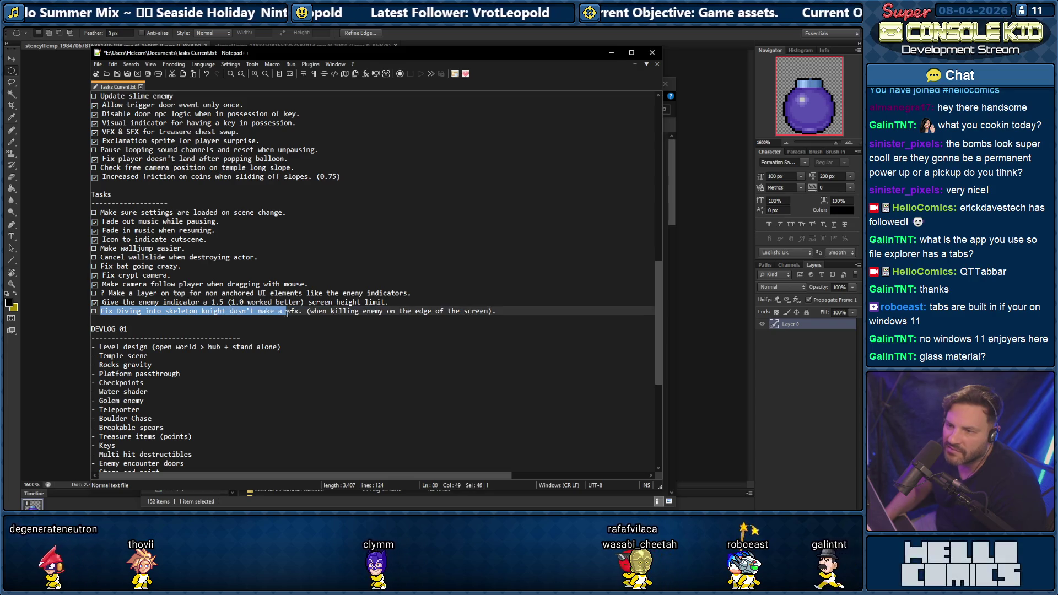